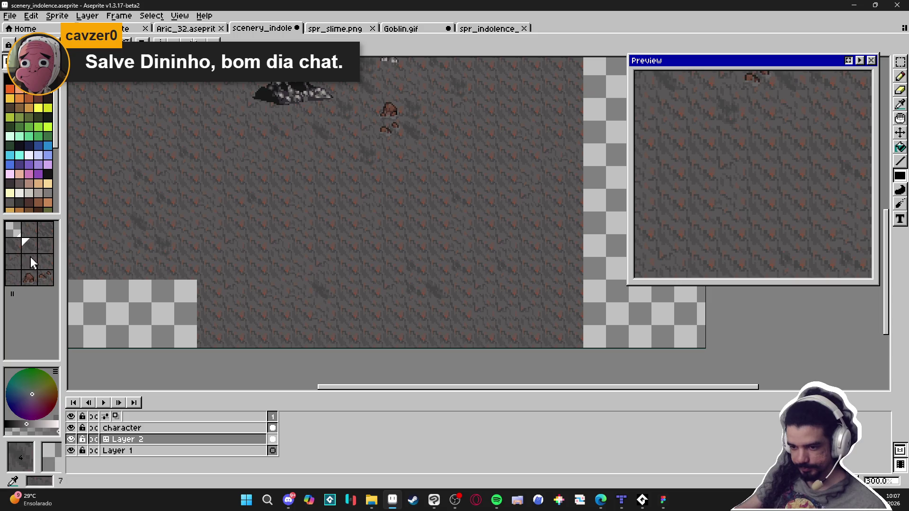
Pan and zoom around the scene to review the goblin, rock pile and pebbles
mouse_move(495, 199)
left_mouse_down()
mouse_move(320, 343)
mouse_move(363, 327)
left_mouse_up()
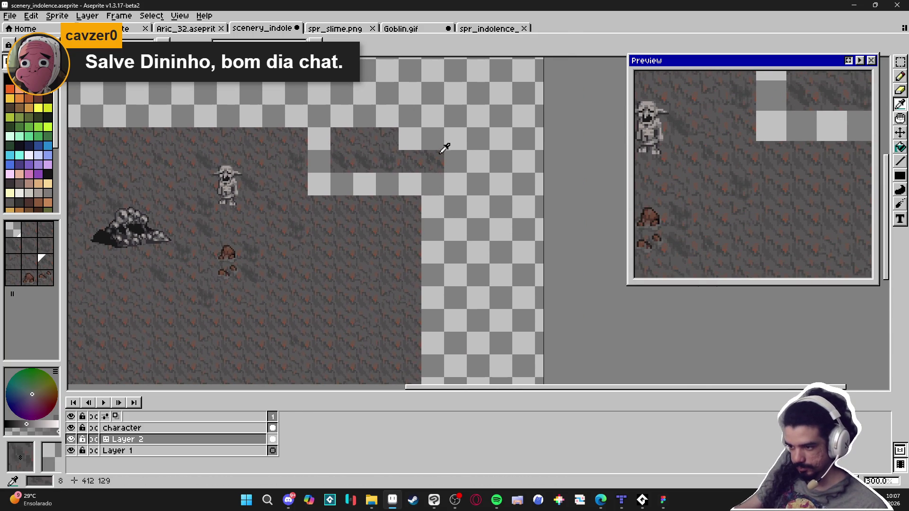
scroll(413, 133, "down", 5)
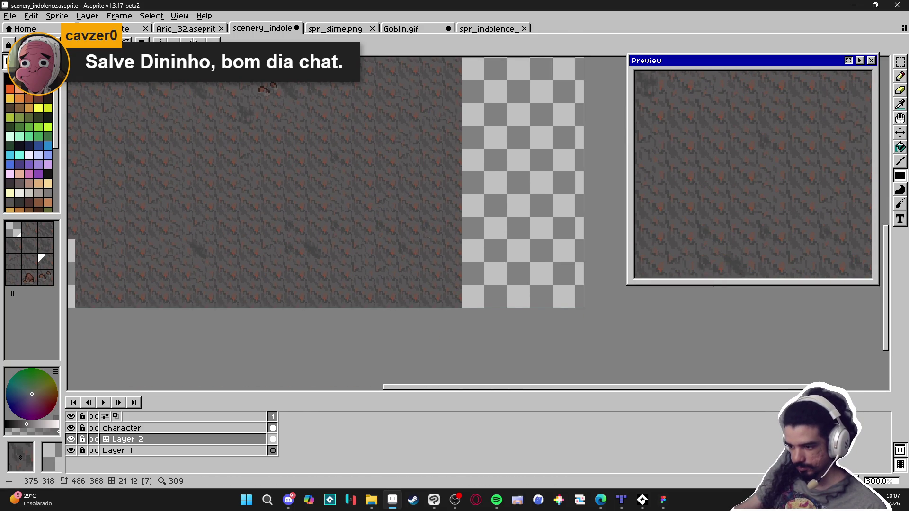
scroll(422, 244, "up", 2)
scroll(389, 280, "down", 1)
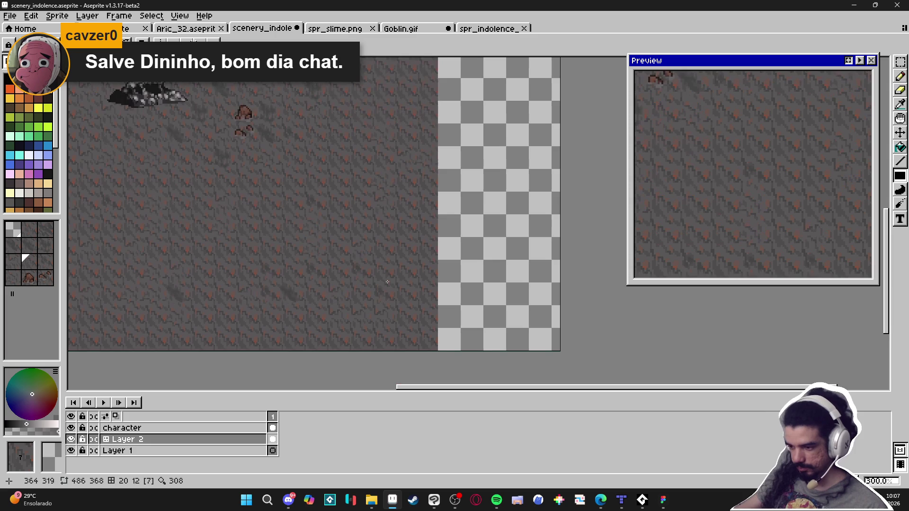
scroll(395, 265, "up", 5)
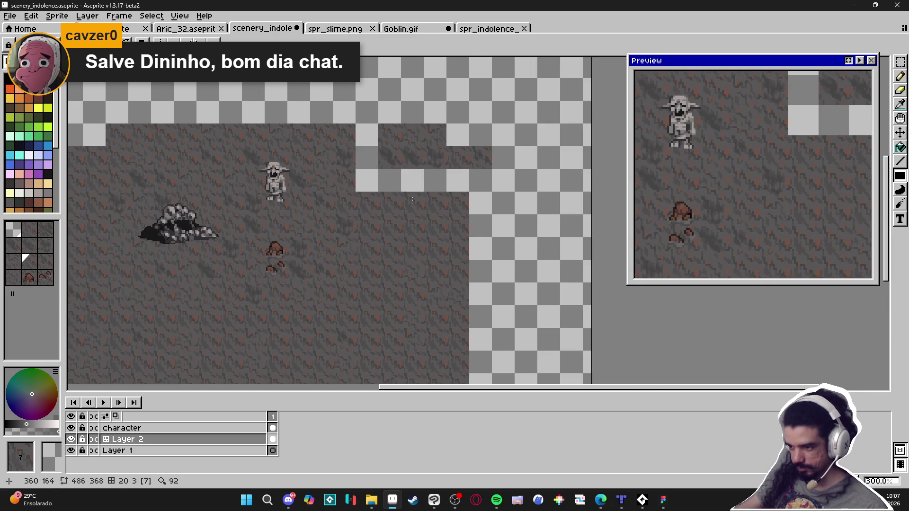
scroll(412, 194, "down", 3)
scroll(400, 199, "down", 3)
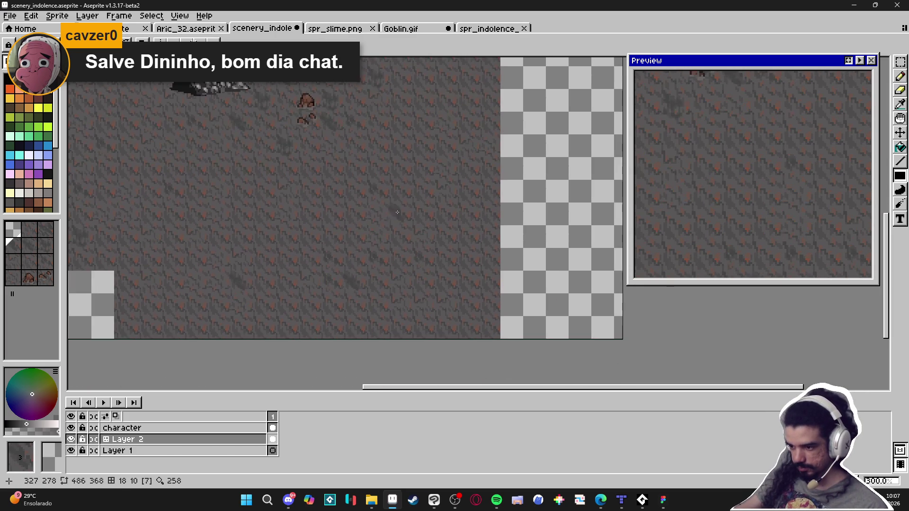
scroll(412, 192, "up", 4)
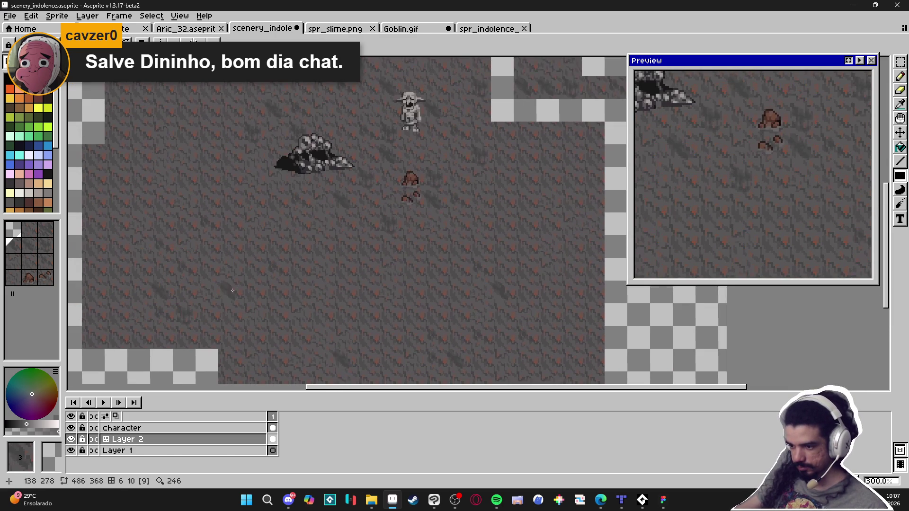
scroll(409, 270, "down", 3)
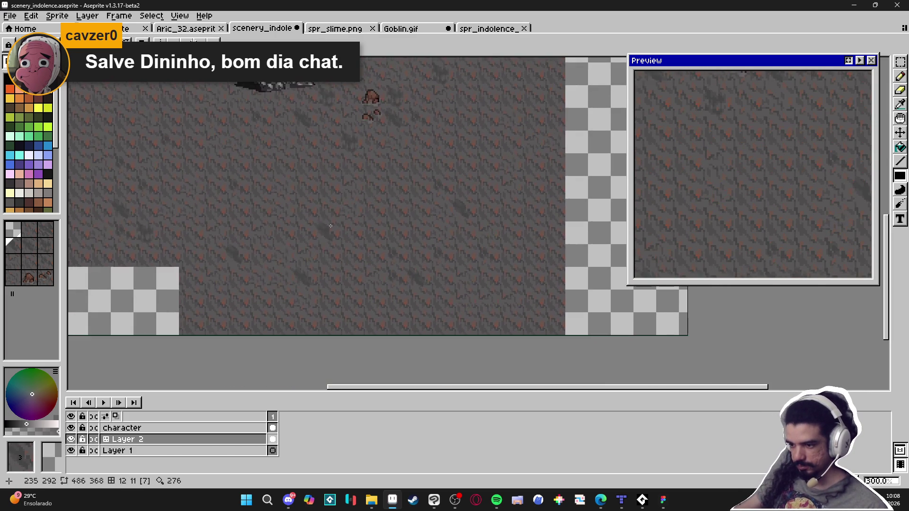
scroll(336, 236, "up", 1)
scroll(426, 189, "up", 3)
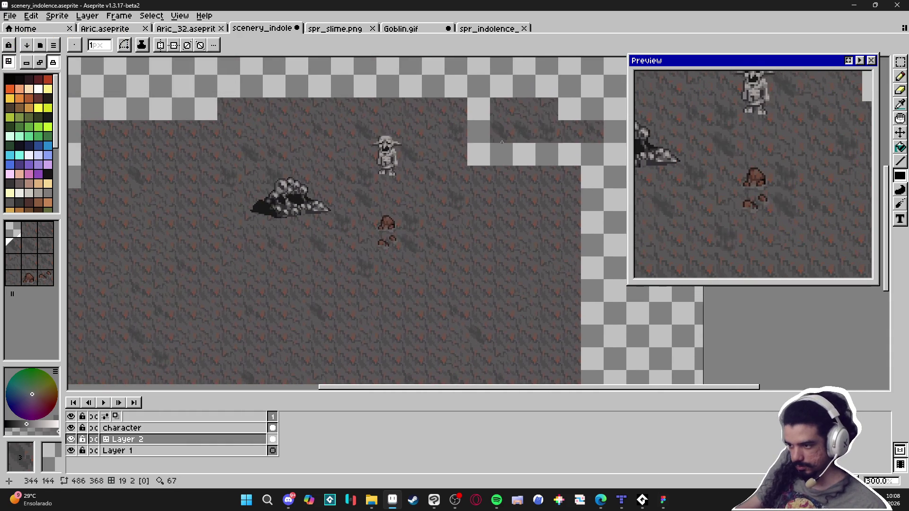
Pick a different tile from the tileset, then the tile one row lower
left_click(532, 120, "alt")
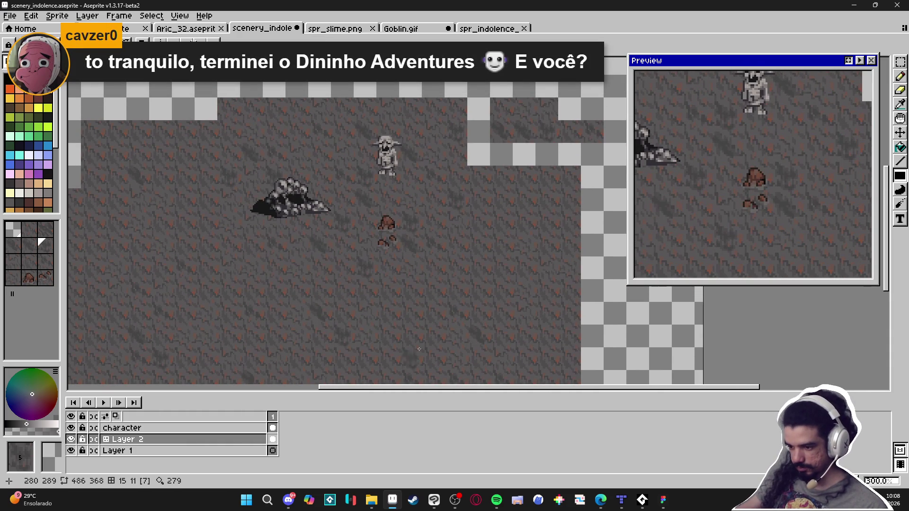
left_click(371, 292, "alt")
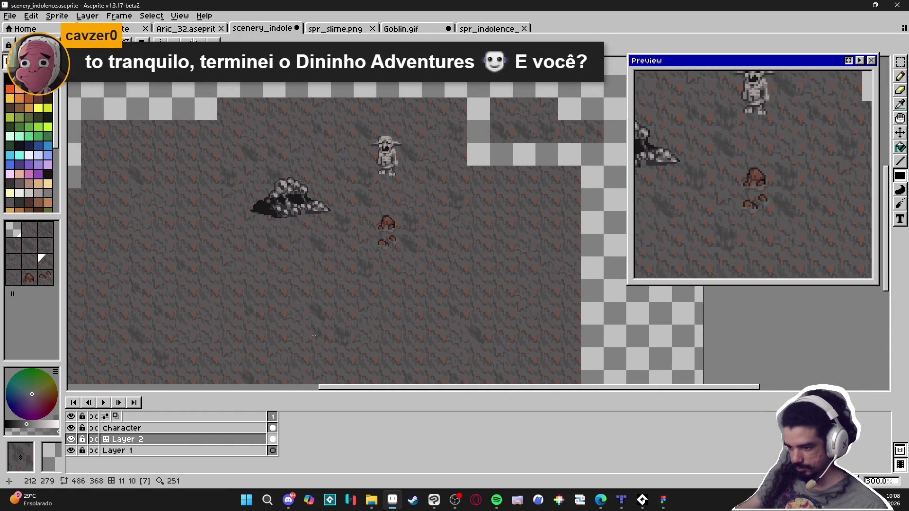
scroll(338, 280, "down", 3)
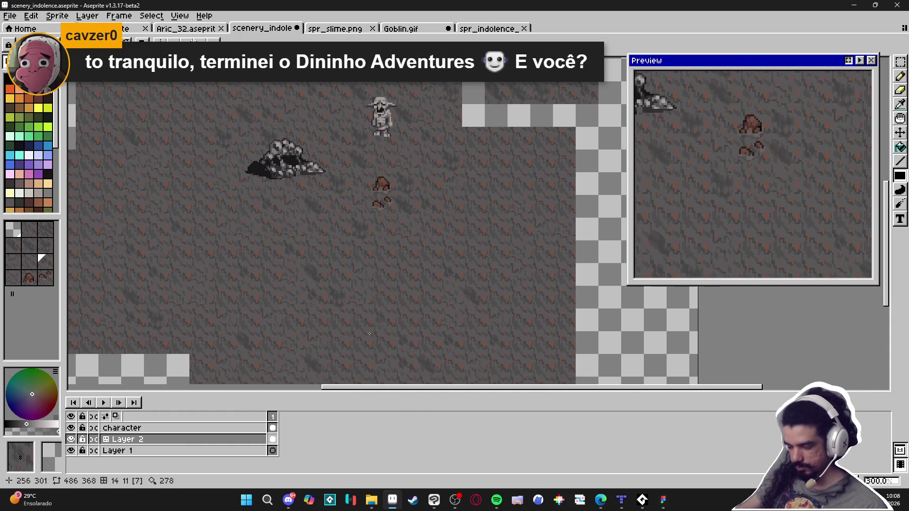
scroll(383, 260, "up", 1)
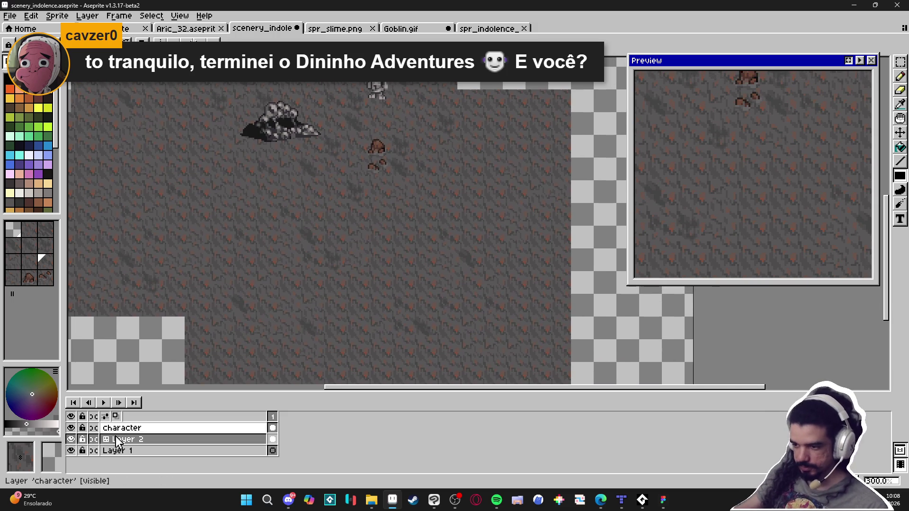
Toggle Layer 2 visibility to check its content and save scenery_indolence
left_click(71, 439)
left_click(71, 439)
scroll(332, 229, "up", 1)
key("ctrl+s")
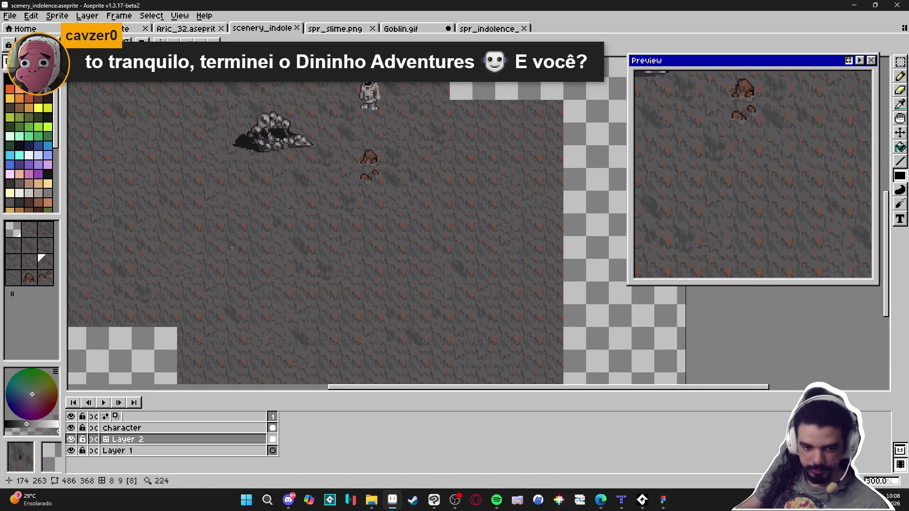
Pick purple from the palette and briefly show, then hide, the pixel grid
left_click(38, 164)
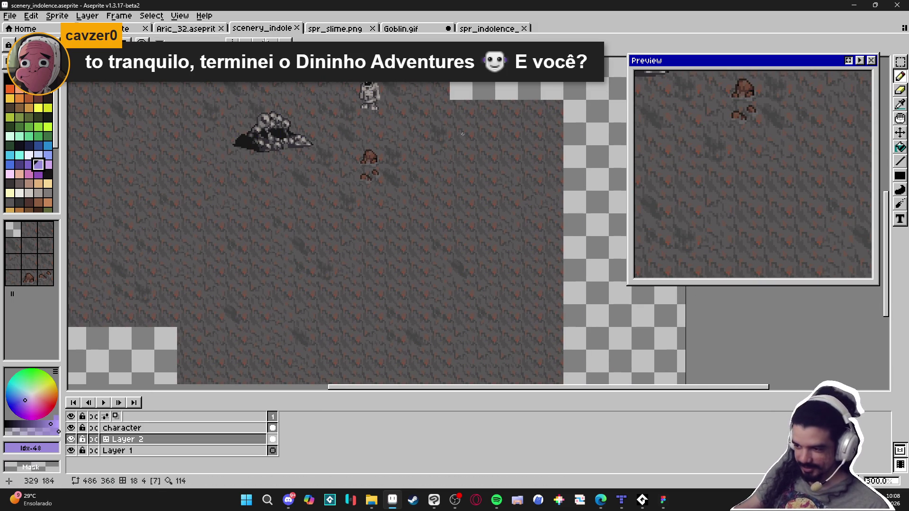
key("ctrl+apostrophe")
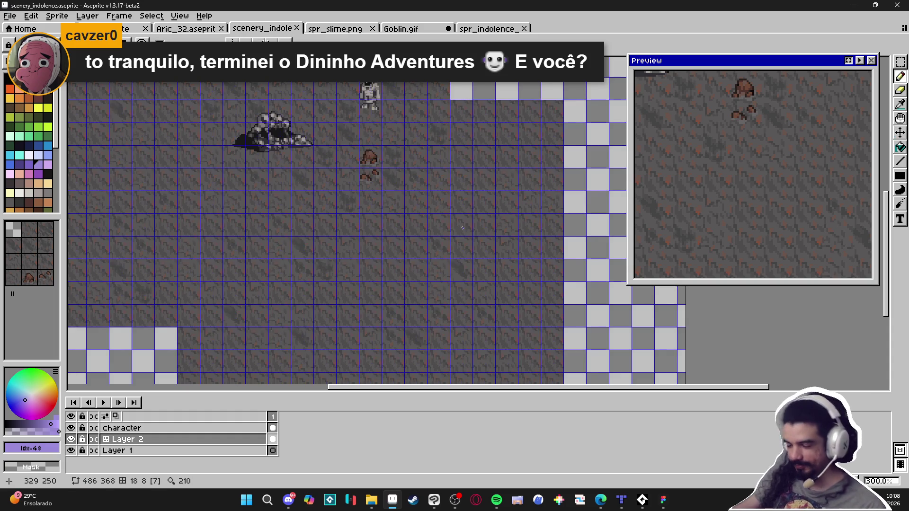
key("ctrl+apostrophe")
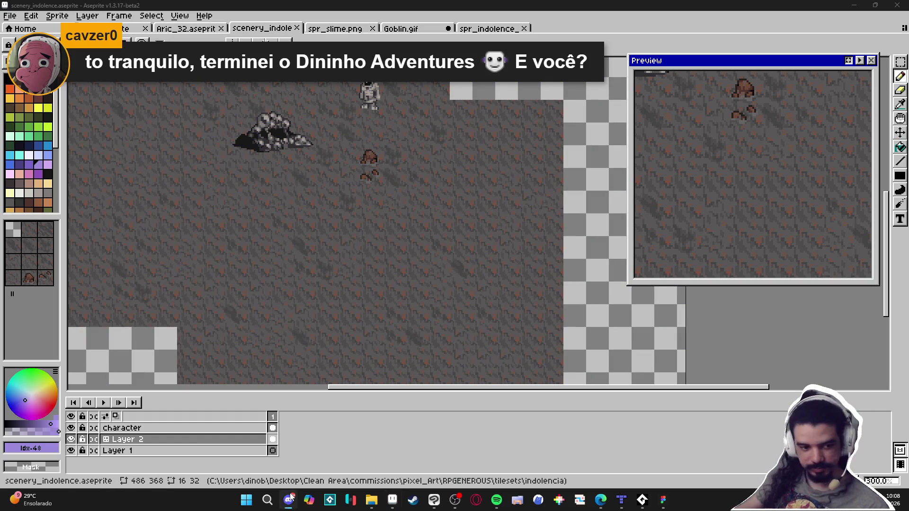
Sample the small rock's brown, turn the grid on, dab a pixel and save
scroll(335, 165, "up", 5)
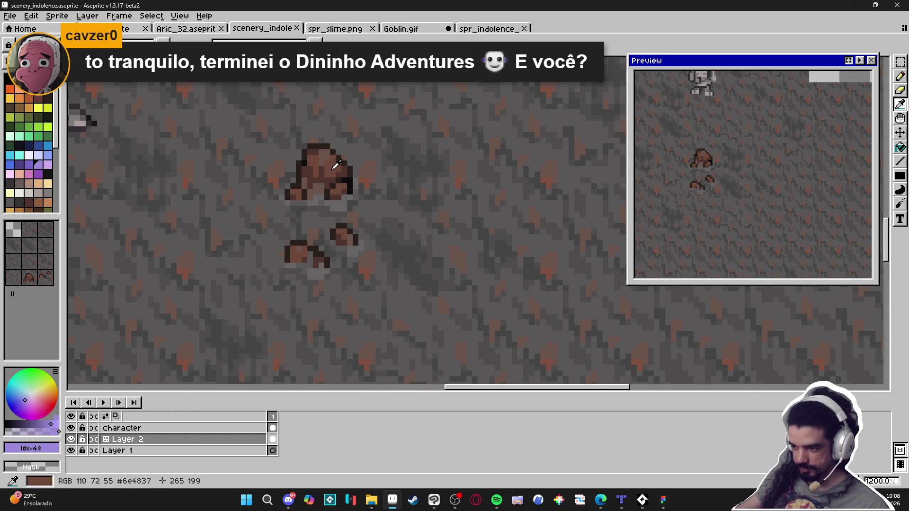
left_click(335, 165, "alt")
key("ctrl+apostrophe")
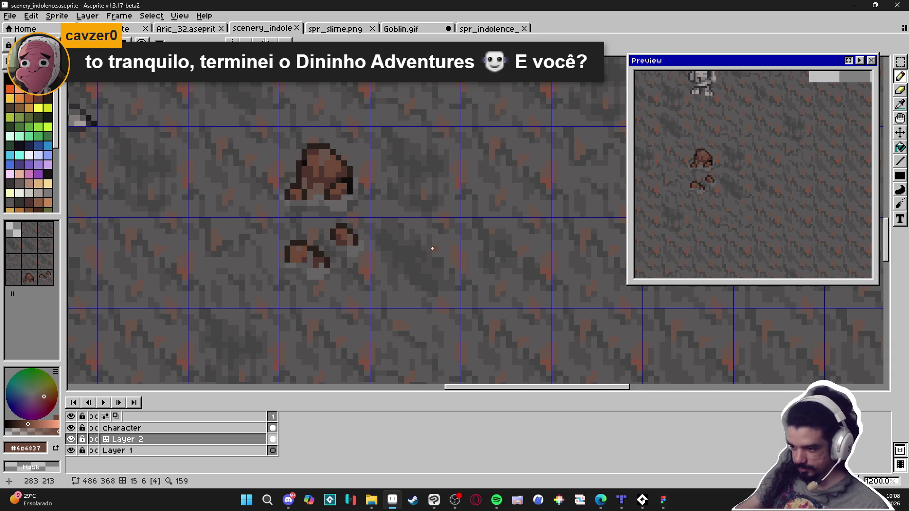
scroll(447, 243, "up", 3)
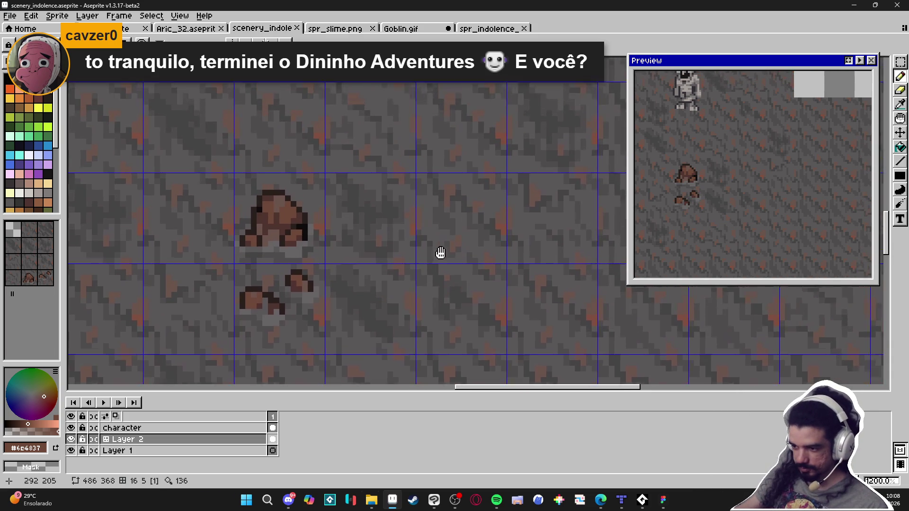
scroll(446, 236, "down", 3)
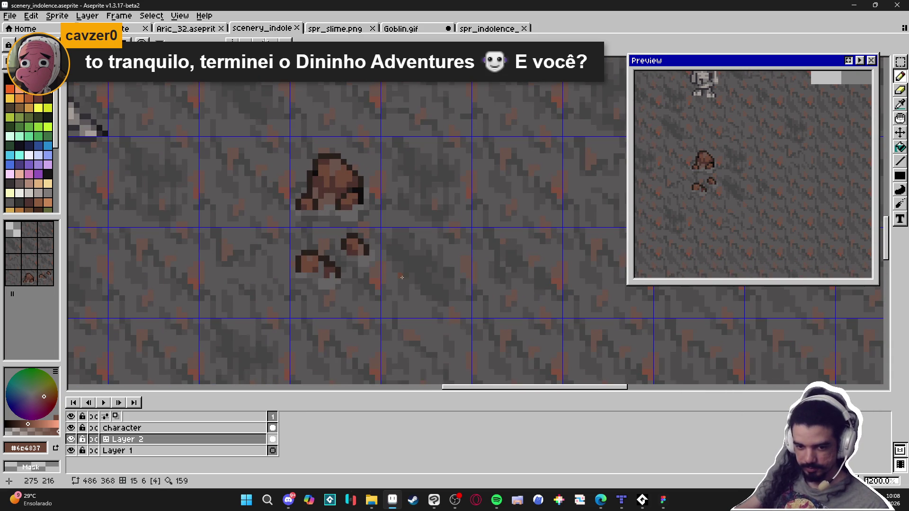
left_click(447, 258)
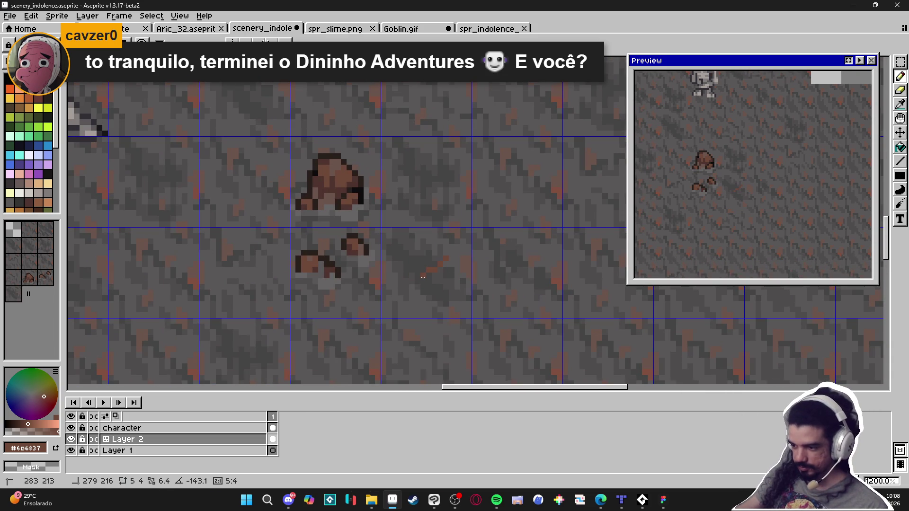
key("ctrl+s")
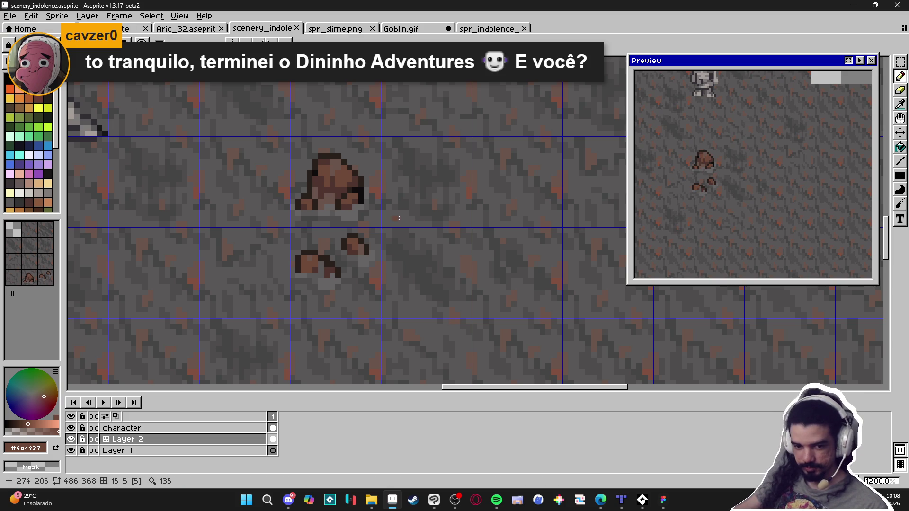
Draw a brown rock outline beside the pebbles and fill it with the Paint Bucket
left_click(418, 274, "shift")
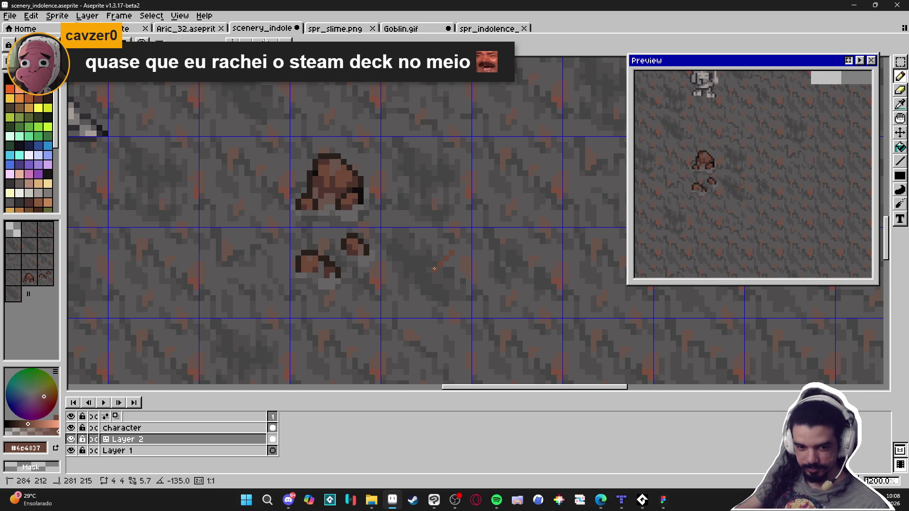
left_click_drag(434, 268, 400, 286)
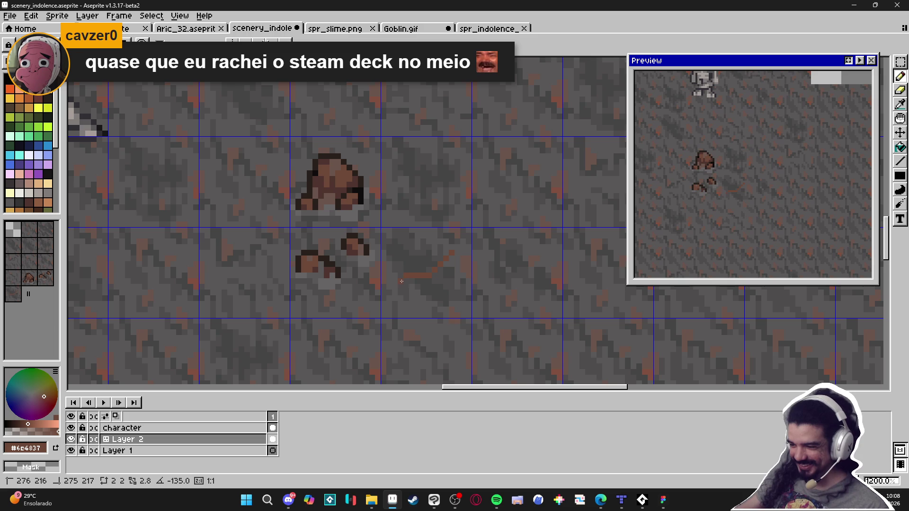
mouse_move(453, 257)
left_mouse_down()
mouse_move(463, 279)
mouse_move(425, 292)
left_mouse_up()
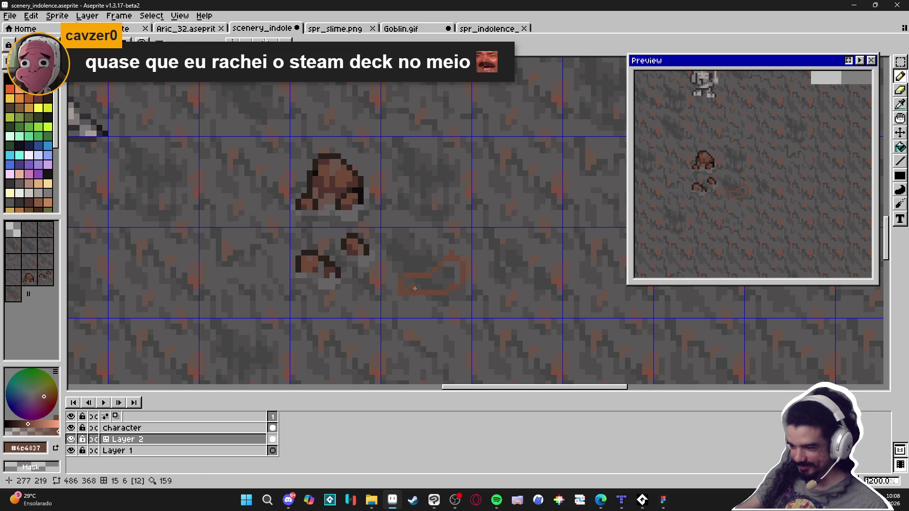
key("g")
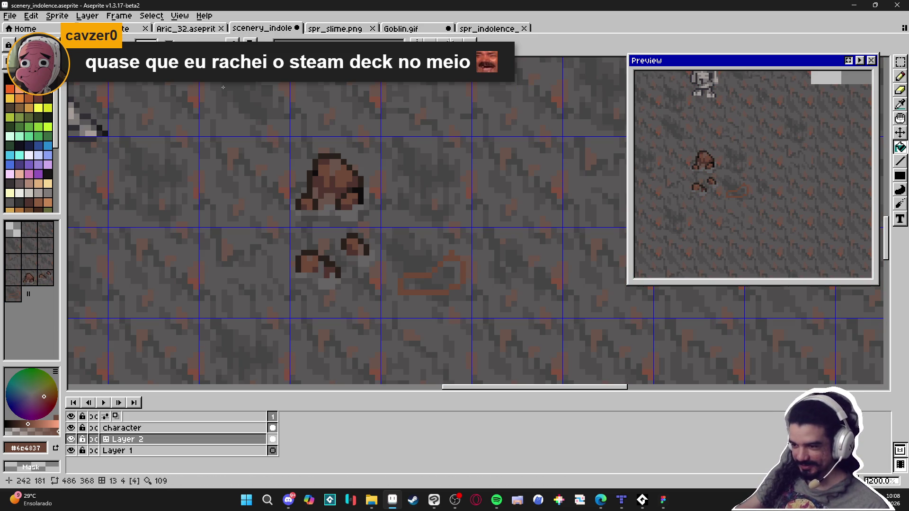
left_click(431, 282)
Erase a stray pixel at the shape's top and undo the solid fill
key("e")
left_click(451, 253)
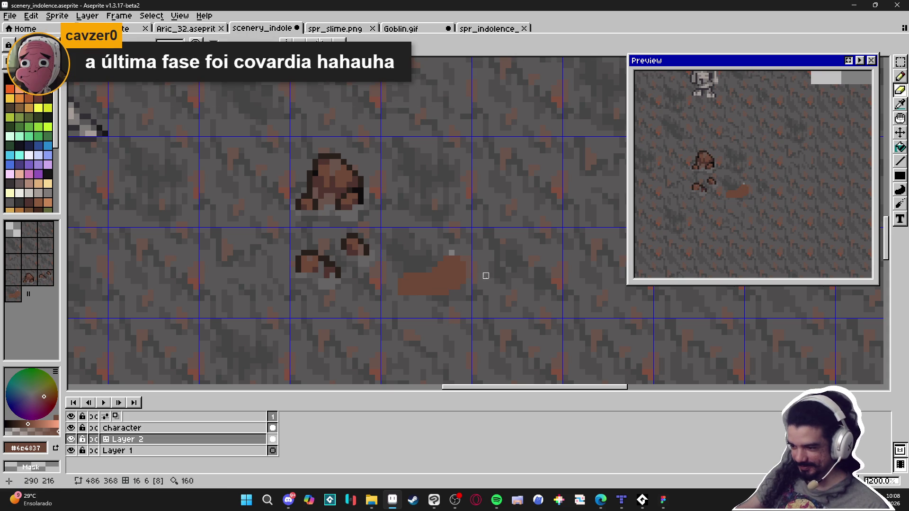
key("b")
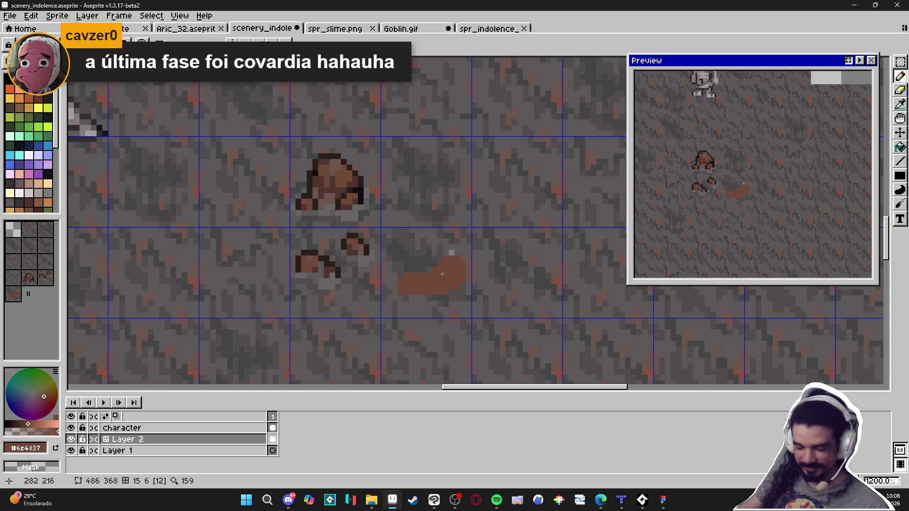
scroll(442, 274, "up", 1)
key("ctrl+z")
key("e")
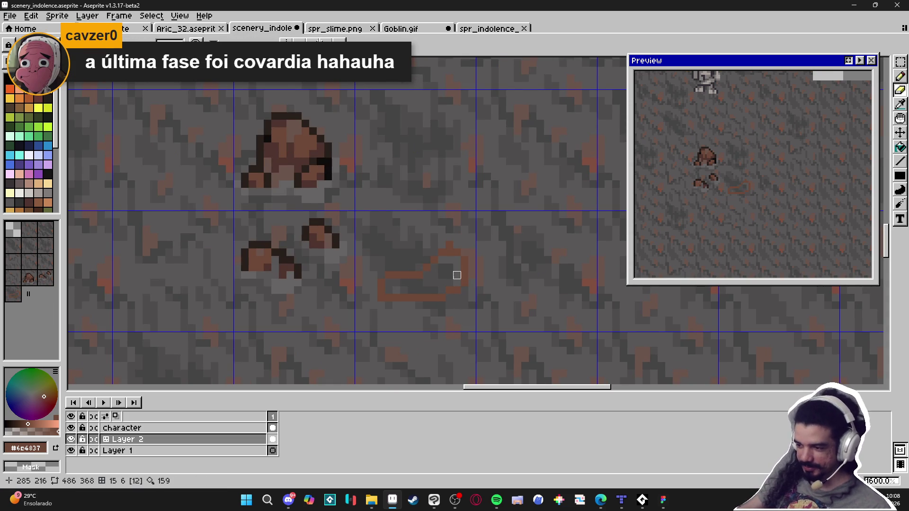
Refill the outline's interior with brown and pencil in the leftover grey pixels
key("g")
left_click(443, 256)
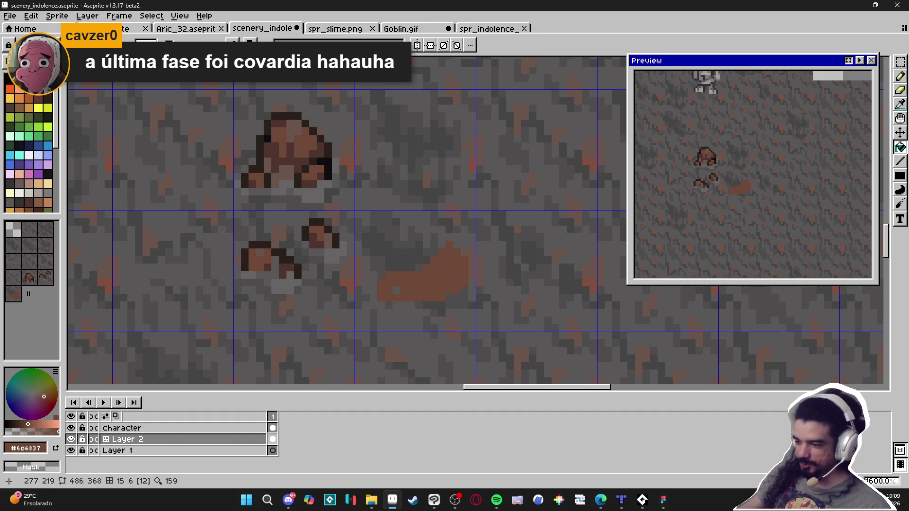
key("b")
left_click(397, 290)
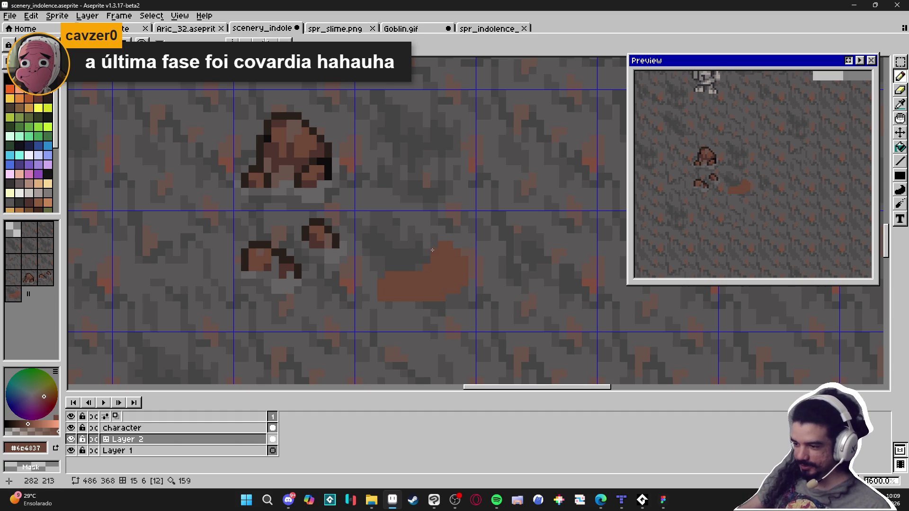
left_click(404, 268)
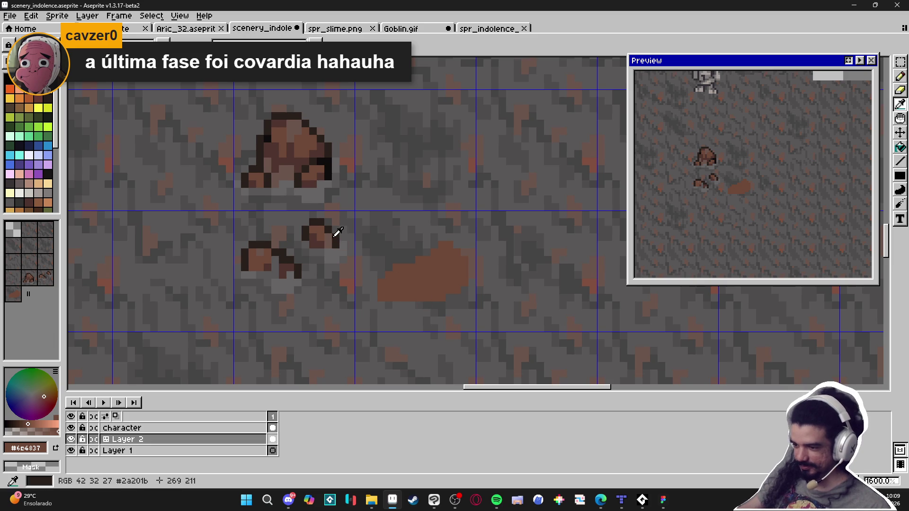
Sample dark brown #2a201b and outline the patch's top and left edges
left_click(335, 238, "alt")
left_click(411, 260)
left_click(392, 262, "shift")
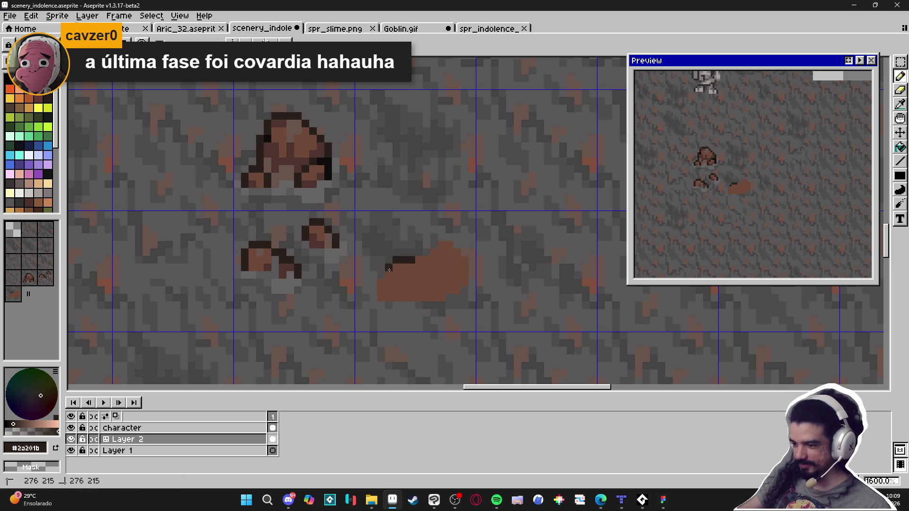
left_click(382, 275, "shift")
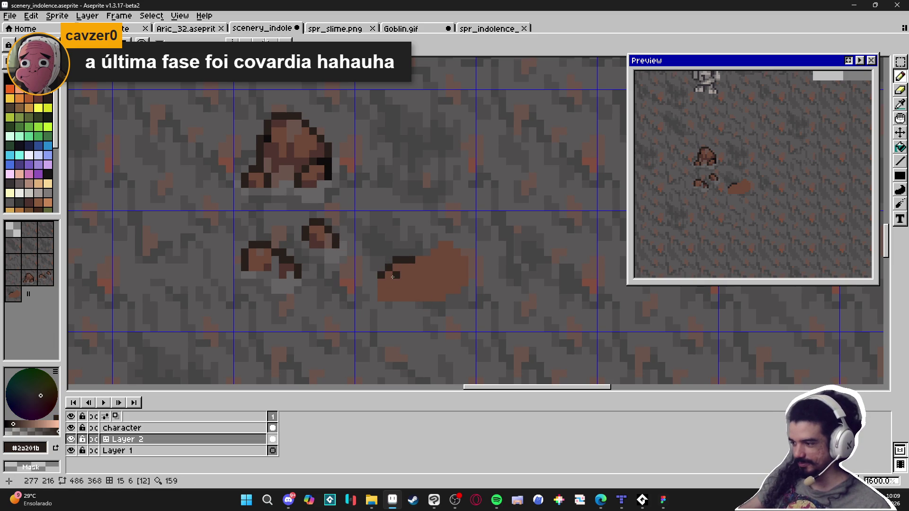
left_click(381, 299, "shift")
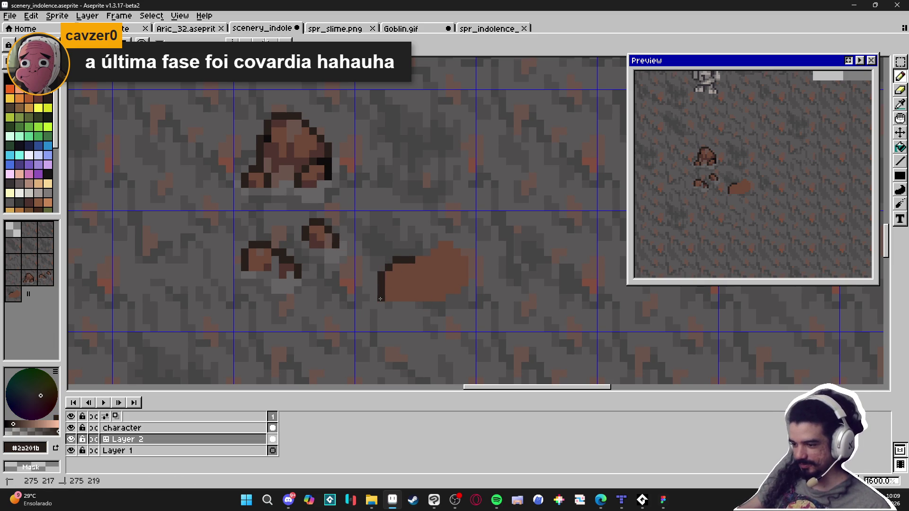
Continue the dark outline across the stepped top, down the right edge and along the bottom
left_click_drag(412, 252, 451, 238)
left_click(457, 245)
left_click(456, 238)
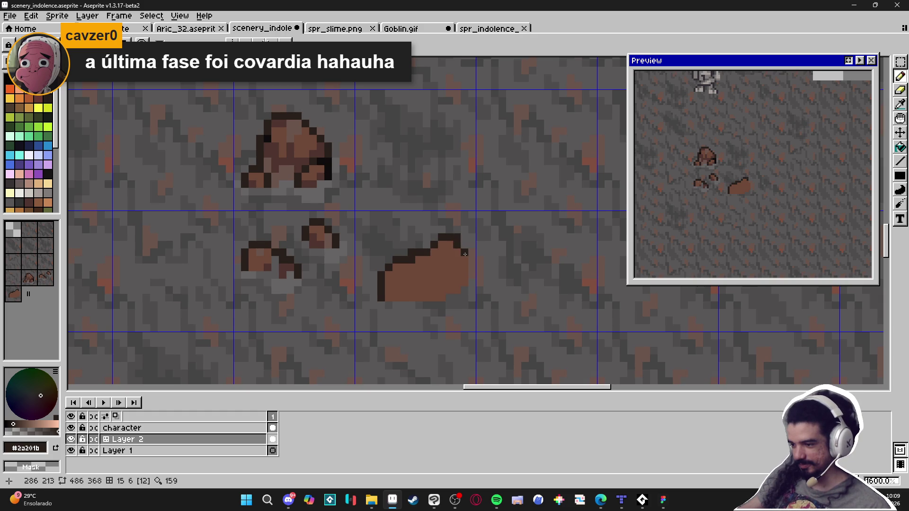
mouse_move(473, 259)
left_mouse_down()
mouse_move(471, 278)
mouse_move(435, 297)
left_mouse_up()
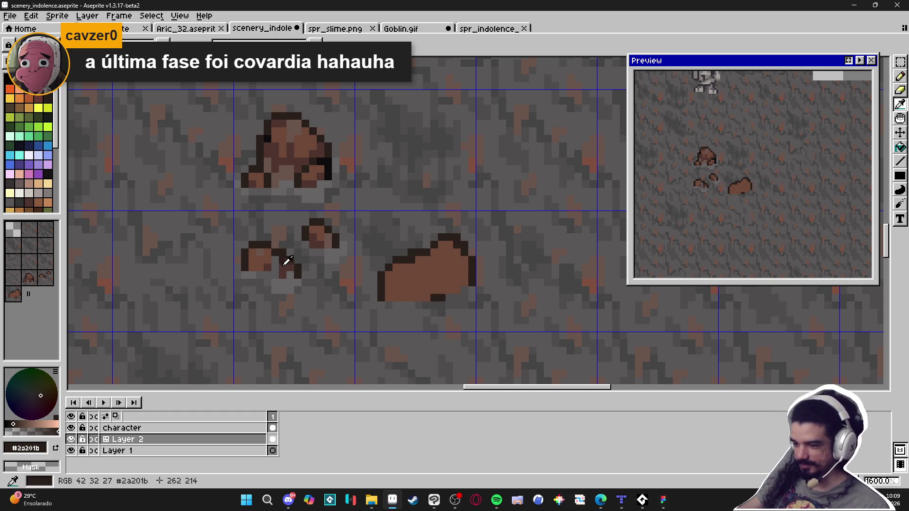
left_click(289, 268, "alt")
scroll(427, 296, "right", 1)
Try a darker shading stroke inside the brown rock, then undo it
key("w")
left_click(441, 299)
key("b")
key("ctrl+d")
mouse_move(444, 298)
left_mouse_down()
mouse_move(428, 287)
mouse_move(448, 281)
left_mouse_up()
key("ctrl+z")
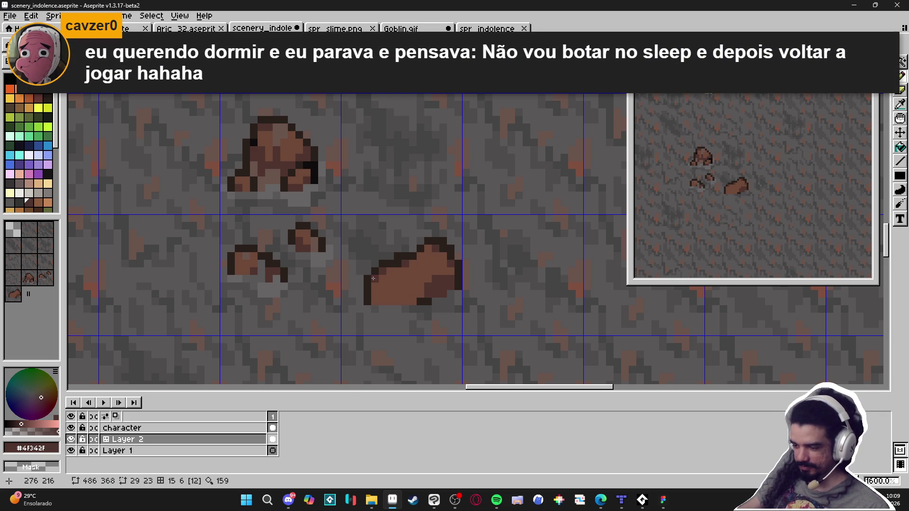
Darken the rock's bottom row and add a shading pixel
left_click_drag(409, 300, 414, 300)
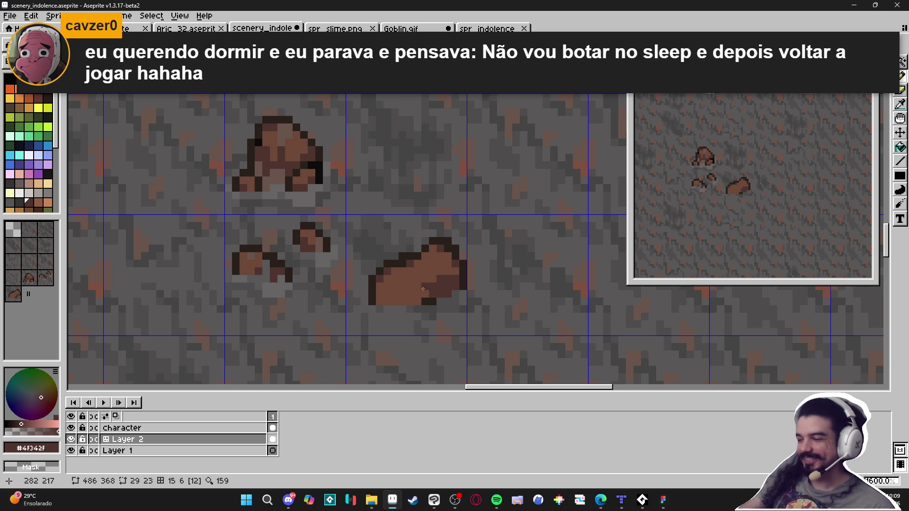
key("ctrl")
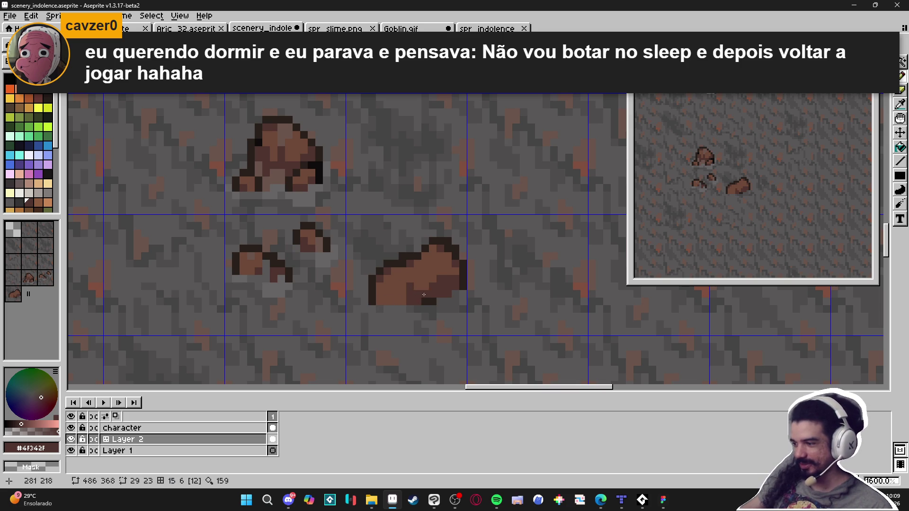
left_click_drag(379, 297, 407, 300)
left_click(402, 289)
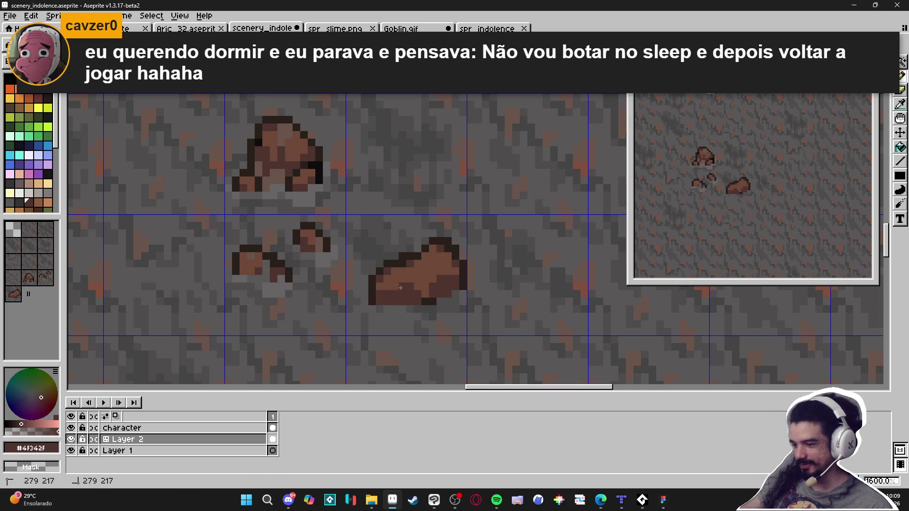
mouse_move(382, 289)
left_mouse_down()
mouse_move(374, 290)
mouse_move(382, 301)
left_mouse_up()
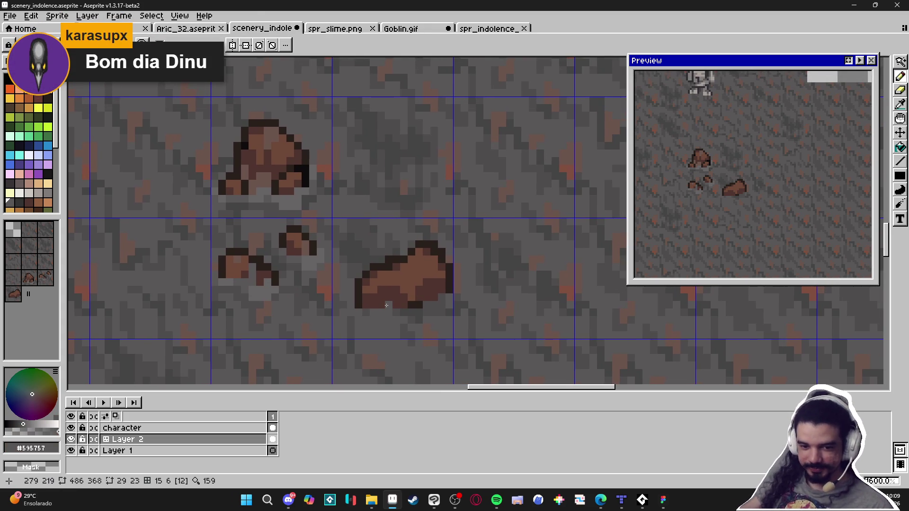
scroll(404, 274, "up", 2)
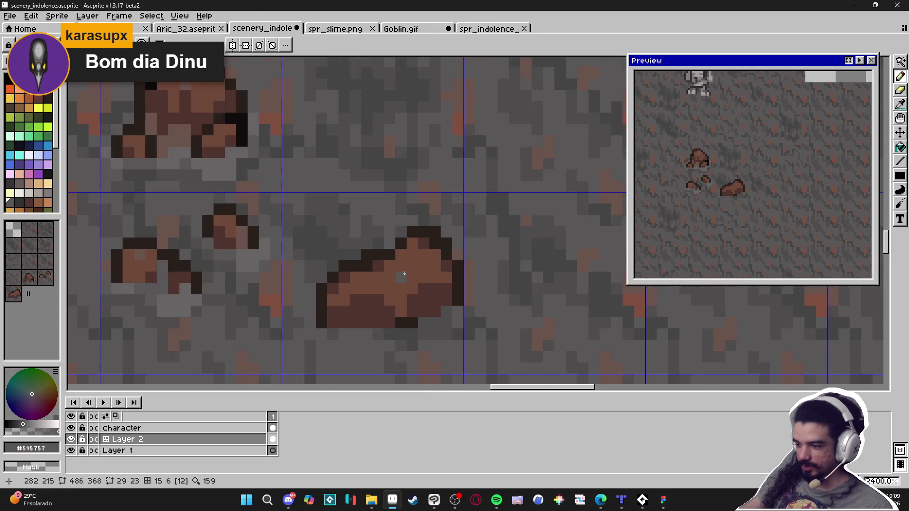
scroll(404, 274, "down", 2)
Sample the grey stone colour and paint grey into the rock's lower right and up its right side
left_click(255, 258, "alt")
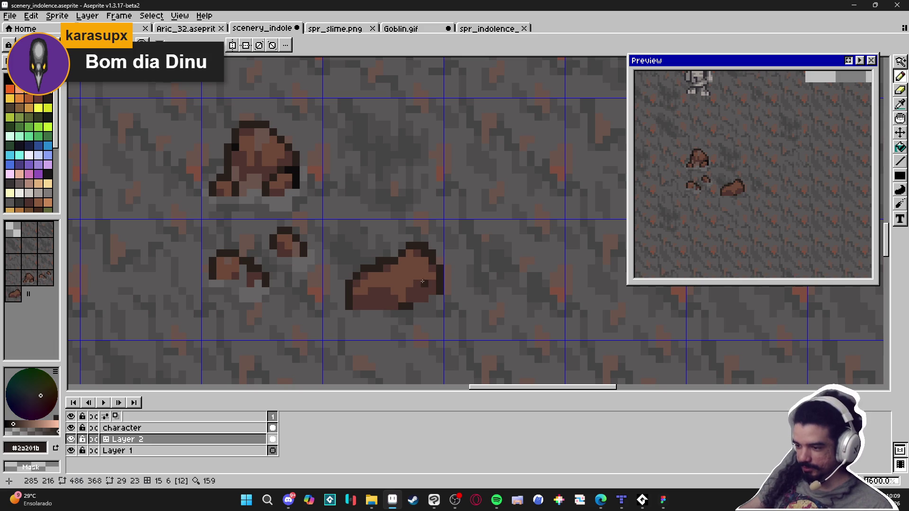
left_click(417, 268, "alt")
scroll(416, 268, "up", 2)
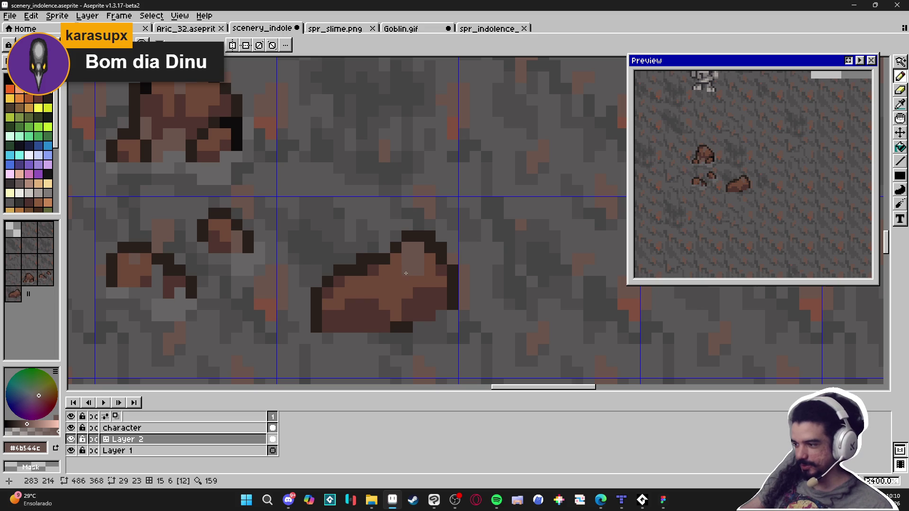
left_click(150, 284, "alt")
left_click(430, 315)
left_click(424, 310)
left_click_drag(425, 290, 429, 253)
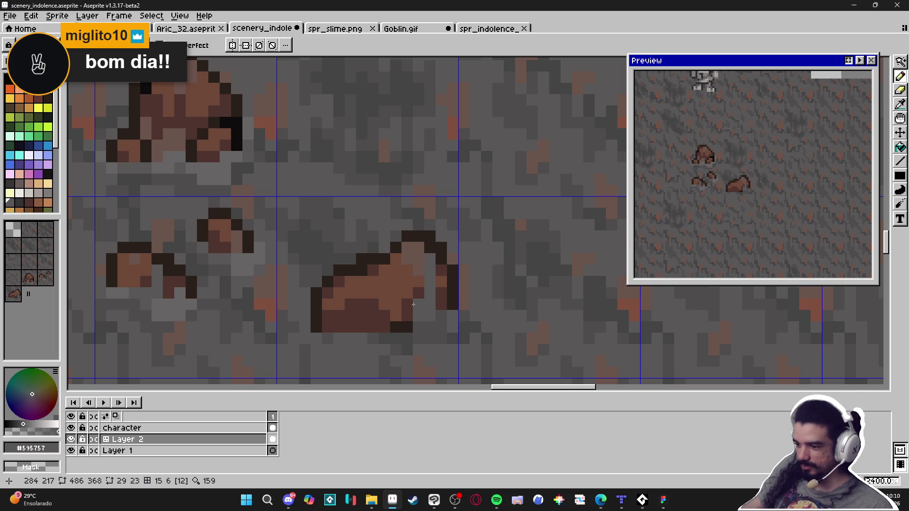
Outline the notch near the rock's top with the dark outline colour
key("alt")
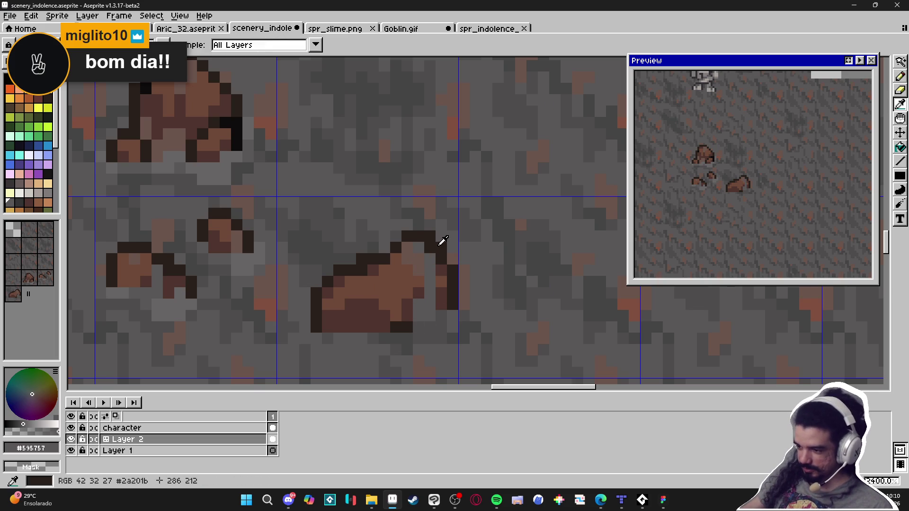
left_click(442, 241, "alt")
left_click(418, 258)
left_click(413, 247)
left_click(414, 264)
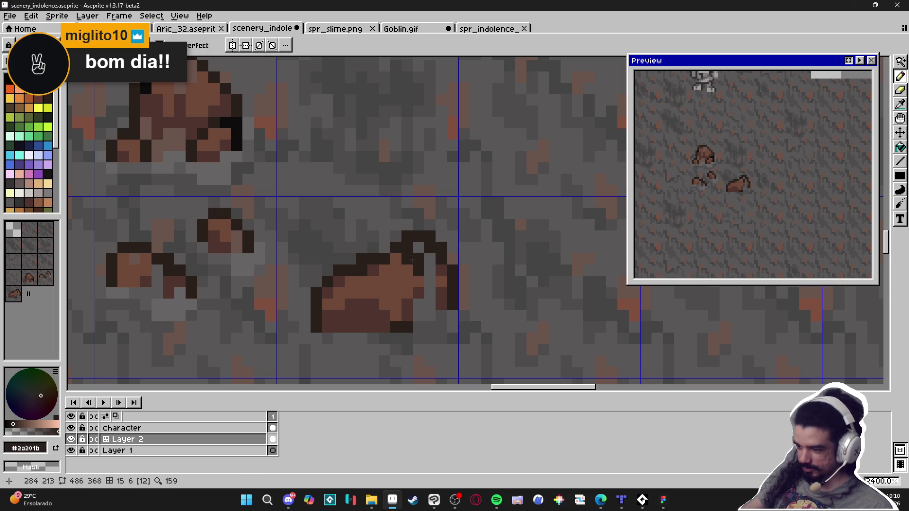
scroll(430, 300, "down", 2)
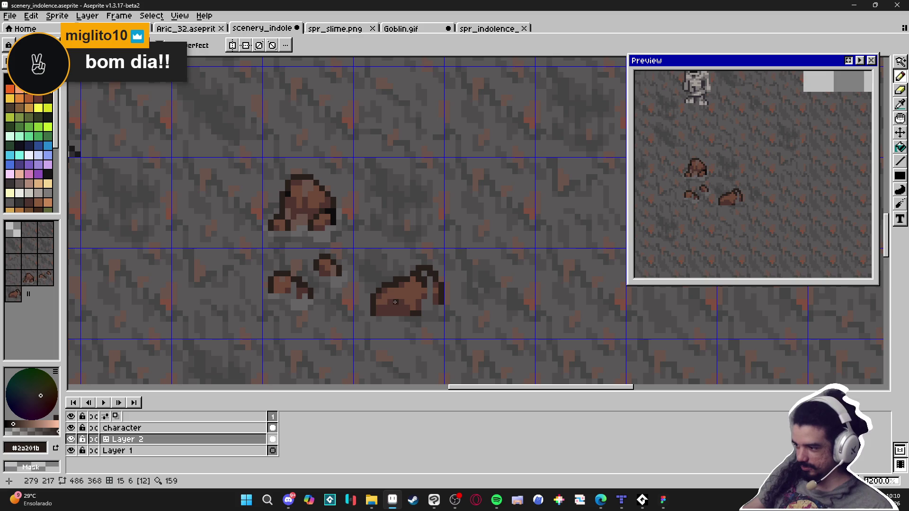
scroll(396, 302, "up", 1)
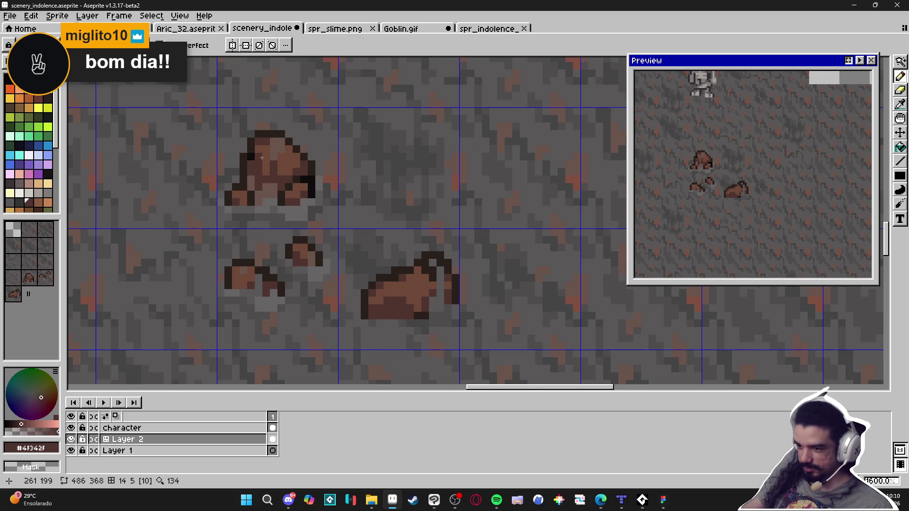
Add a mid-brown pixel and draw a dark crease line inside the rock
left_click(281, 143, "alt")
scroll(444, 266, "up", 1)
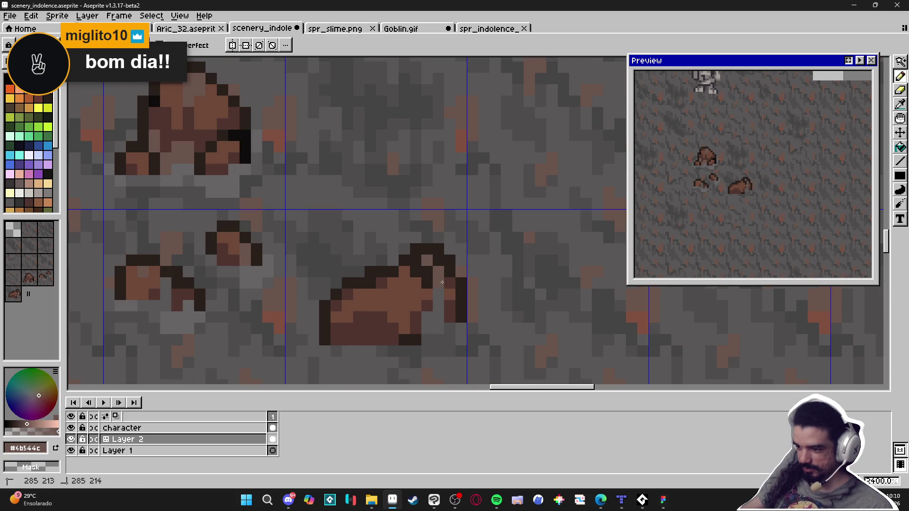
left_click(369, 296)
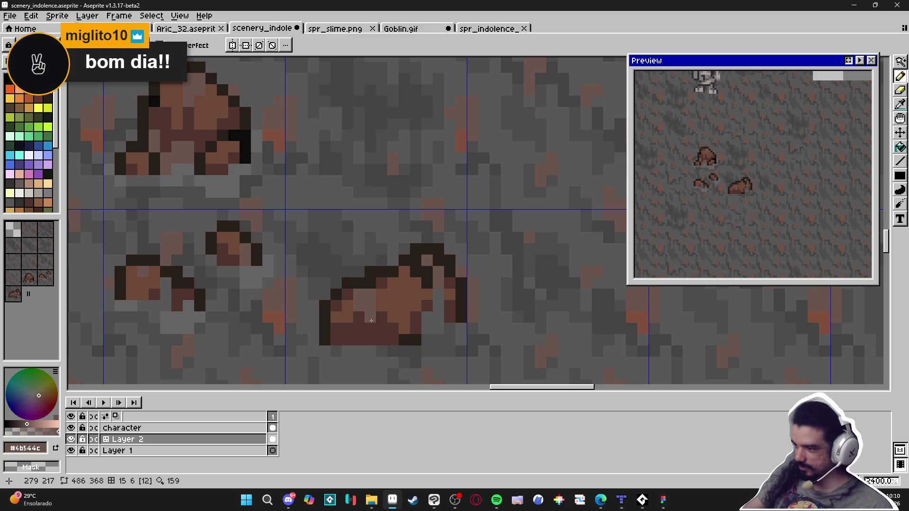
left_click(370, 283, "alt")
left_click(383, 294)
left_click(382, 283)
left_click(382, 307)
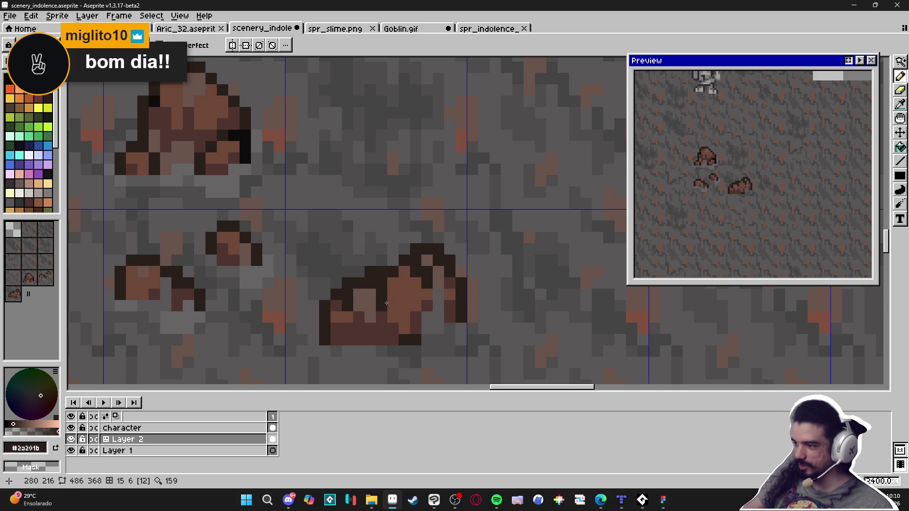
scroll(424, 319, "down", 2)
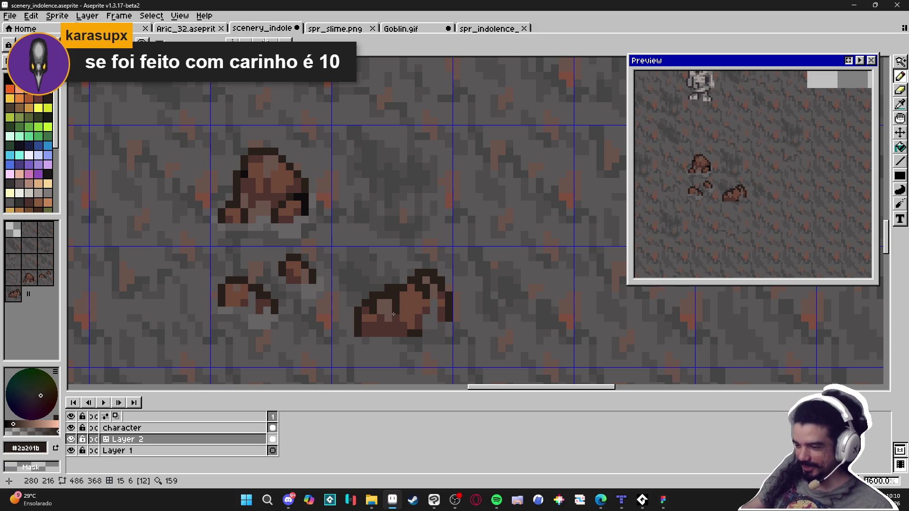
Sample the grey stone colour from the rock
left_click(436, 319, "alt")
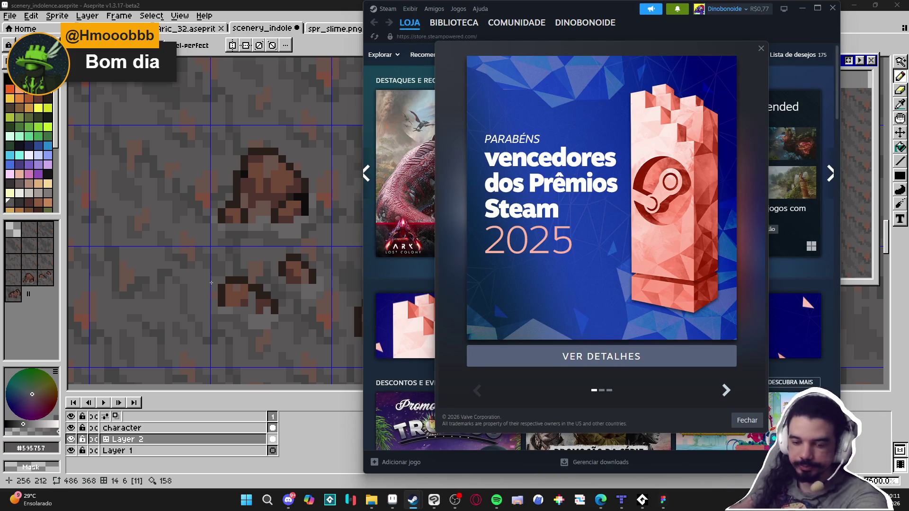
Dismiss the Steam Awards promo, then preview UFO 50's screenshots and trailer
left_click(761, 48)
left_click(832, 8)
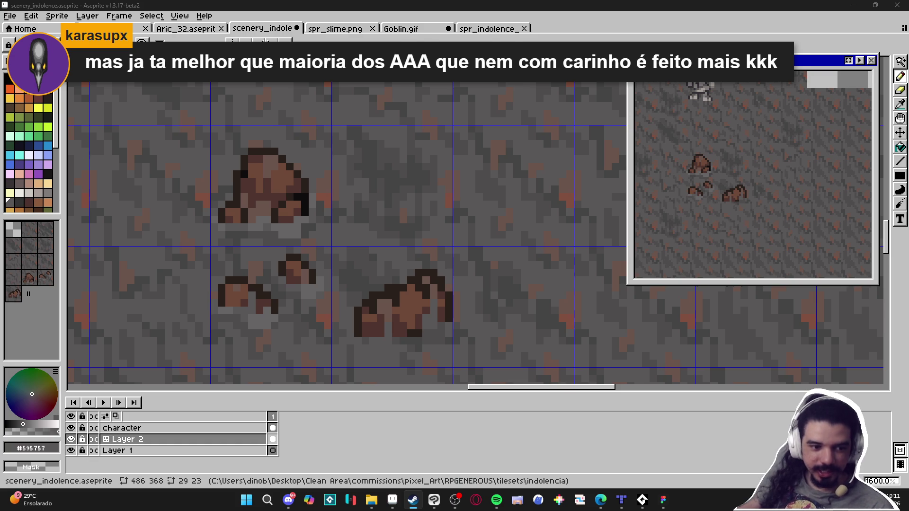
key("alt+Tab")
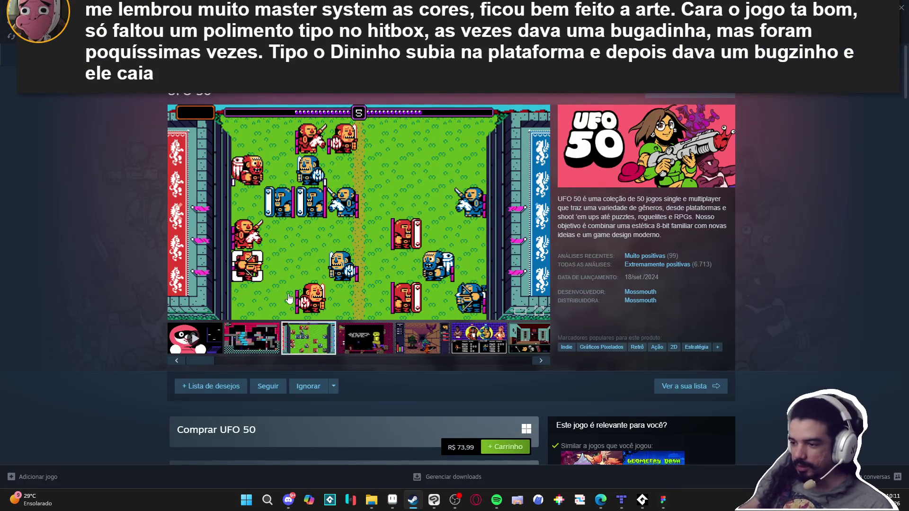
left_click(290, 298)
left_click(334, 382)
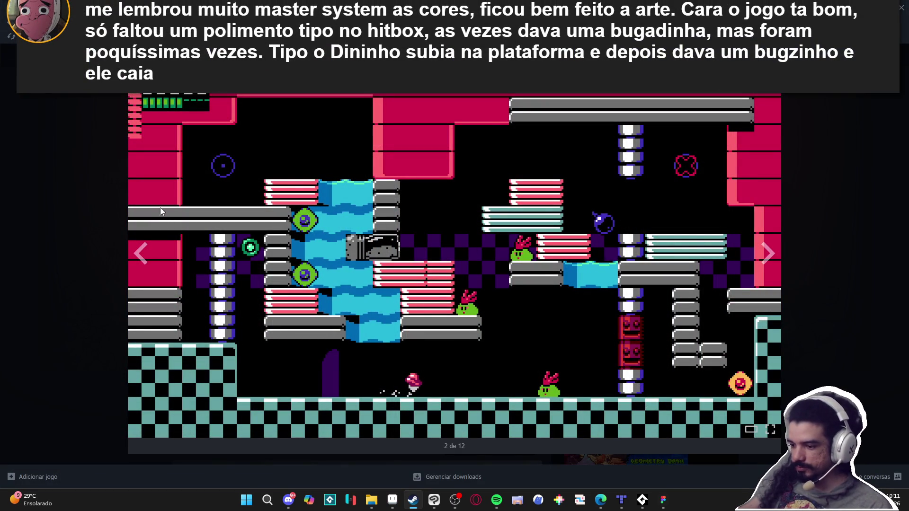
left_click(140, 251)
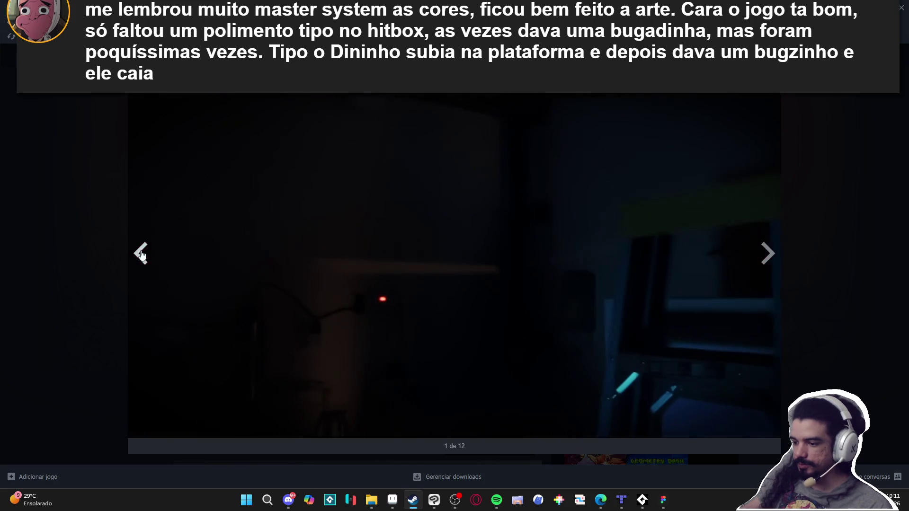
left_click(783, 243)
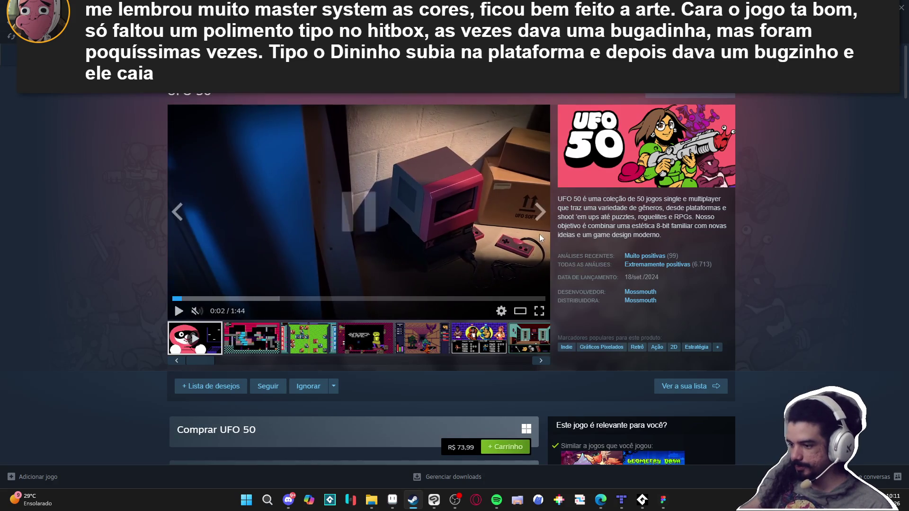
Step through the enlarged UFO 50 screenshots from 2 to 12 of 12
left_click(538, 231)
left_click(539, 231)
left_click(484, 232)
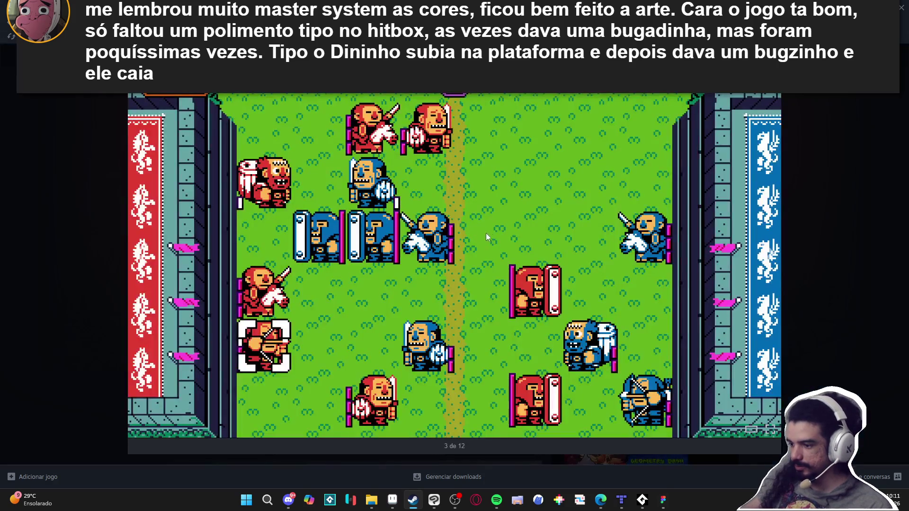
left_click(760, 249)
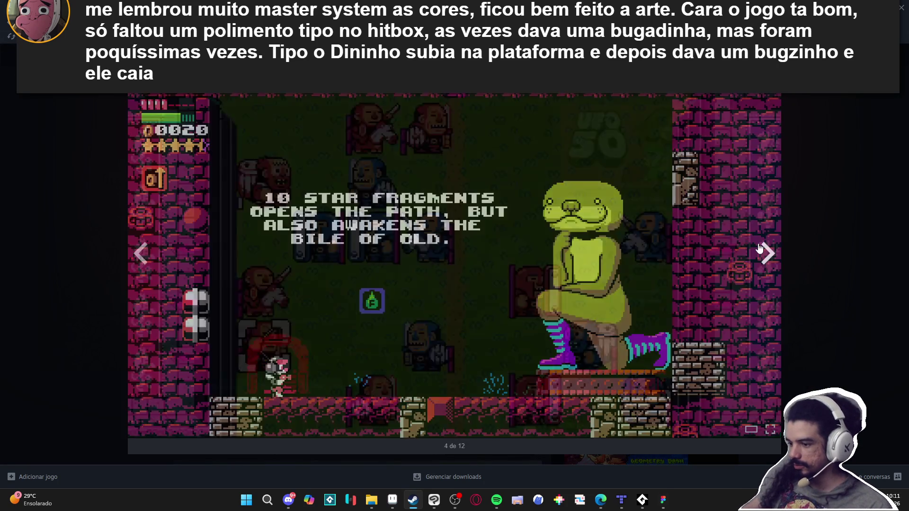
left_click(759, 249)
left_click(758, 247)
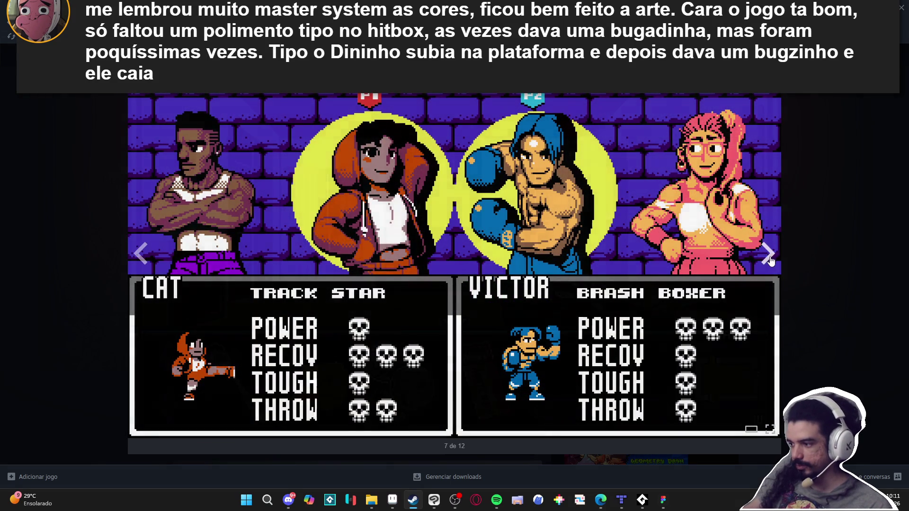
left_click(769, 259)
left_click(771, 262)
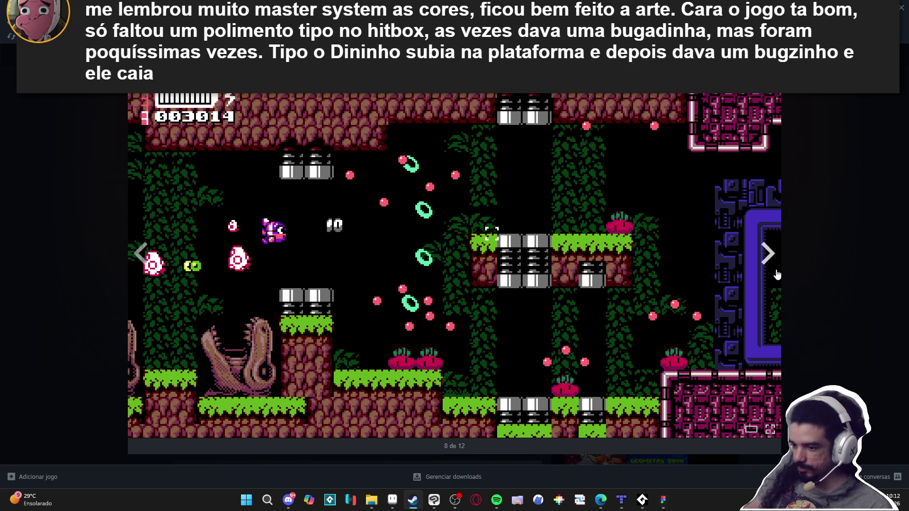
left_click(776, 275)
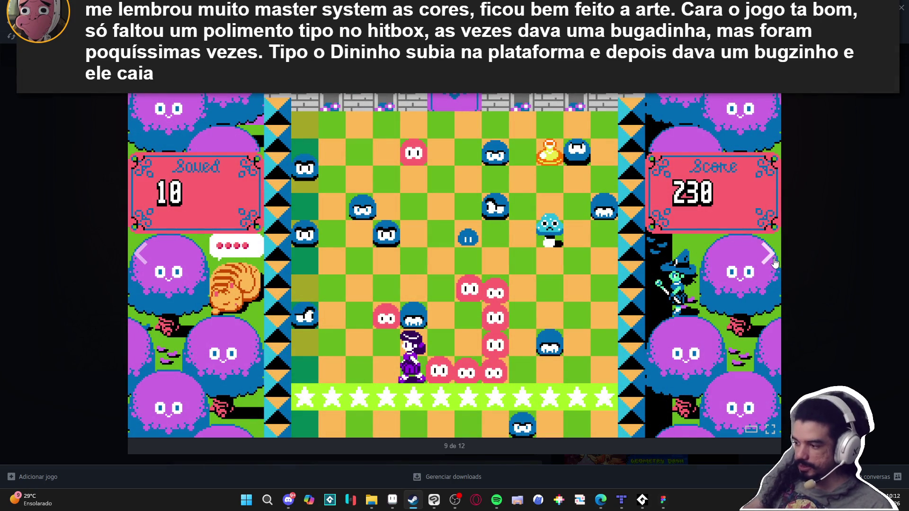
left_click(775, 263)
left_click(774, 264)
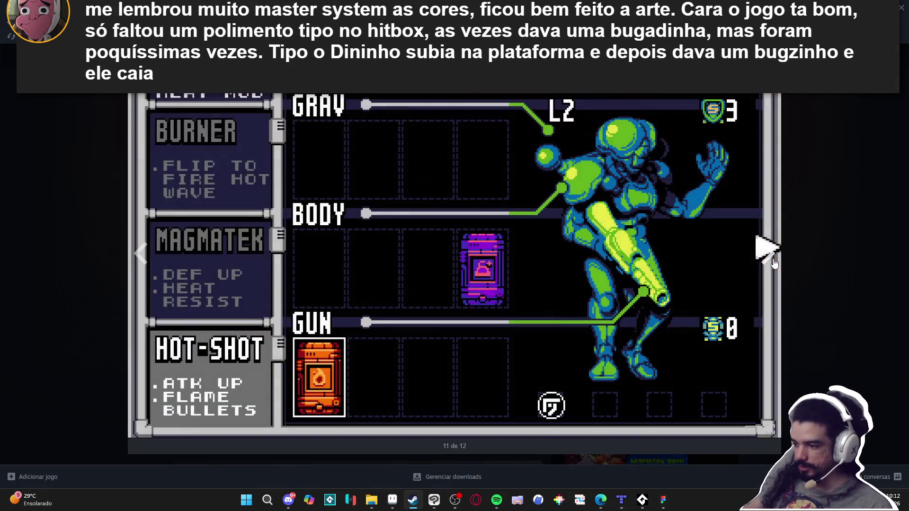
left_click(775, 264)
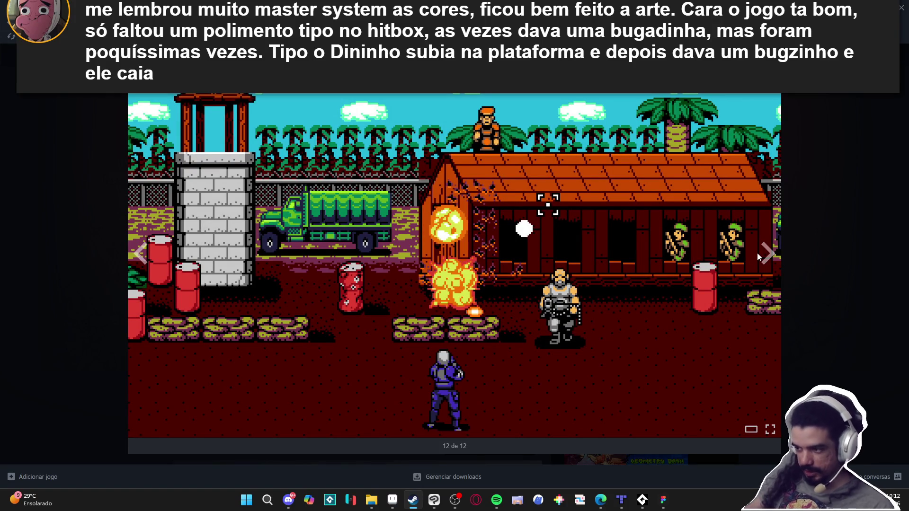
Wrap back to the trailer, close the viewer and bring up store search suggestions
left_click(757, 259)
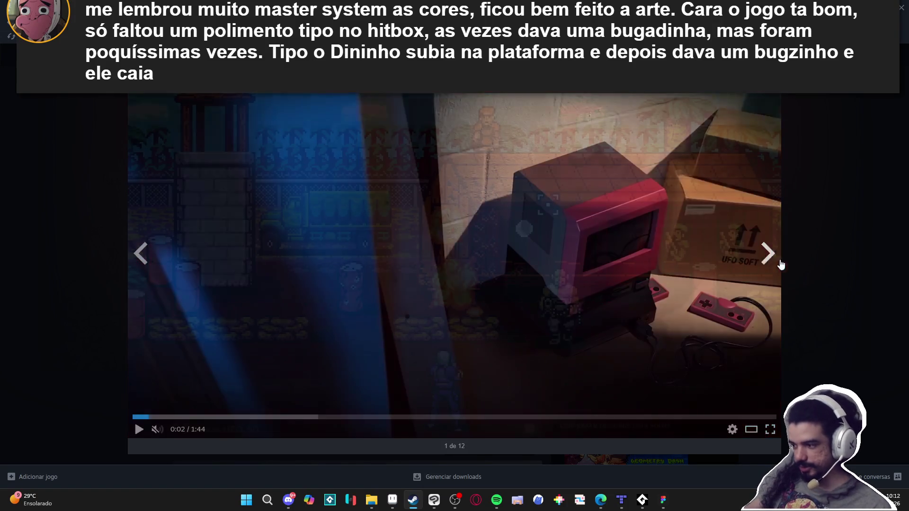
left_click(800, 260)
left_click(516, 54)
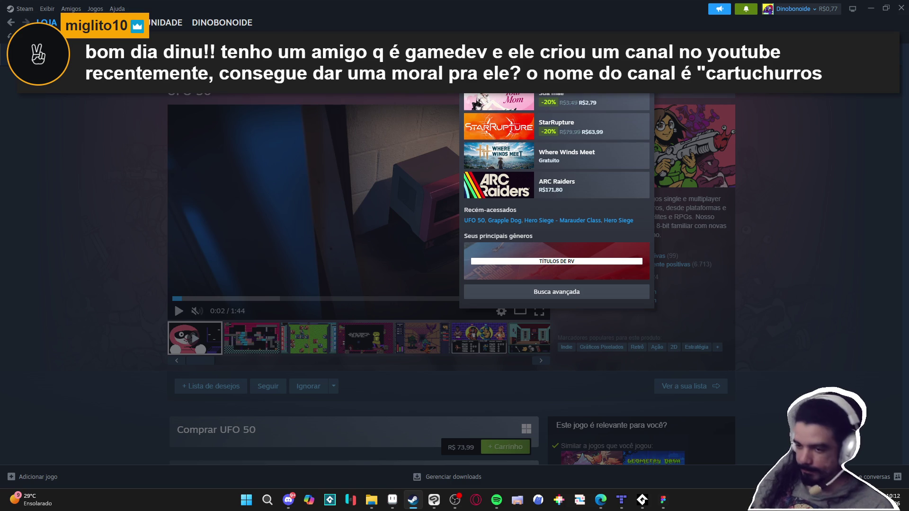
Search the store for 'phantom lib' and open Ravva and the Phantom Library's page
left_click(99, 22)
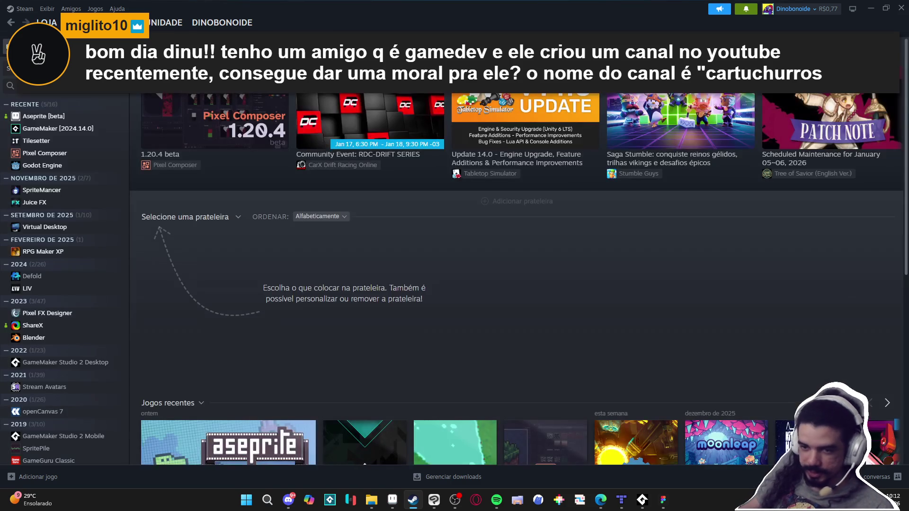
key("alt+Tab")
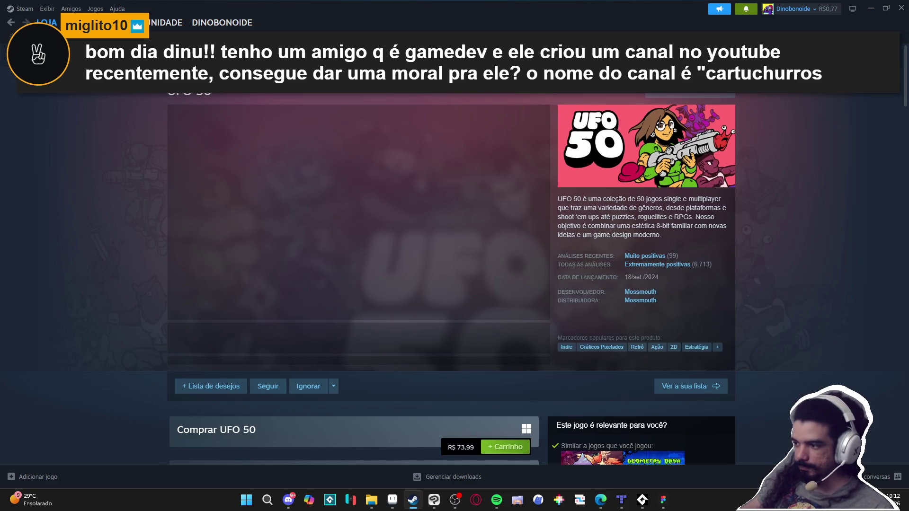
left_click(691, 94)
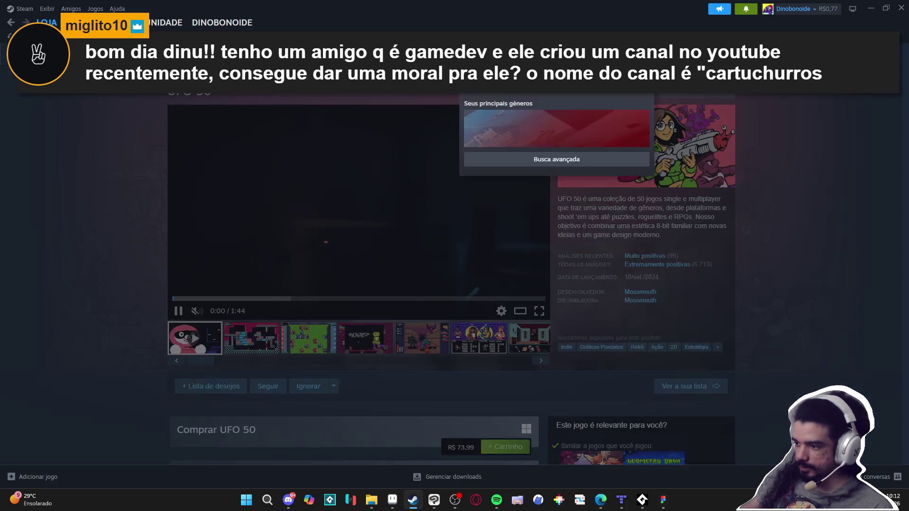
type("phantom")
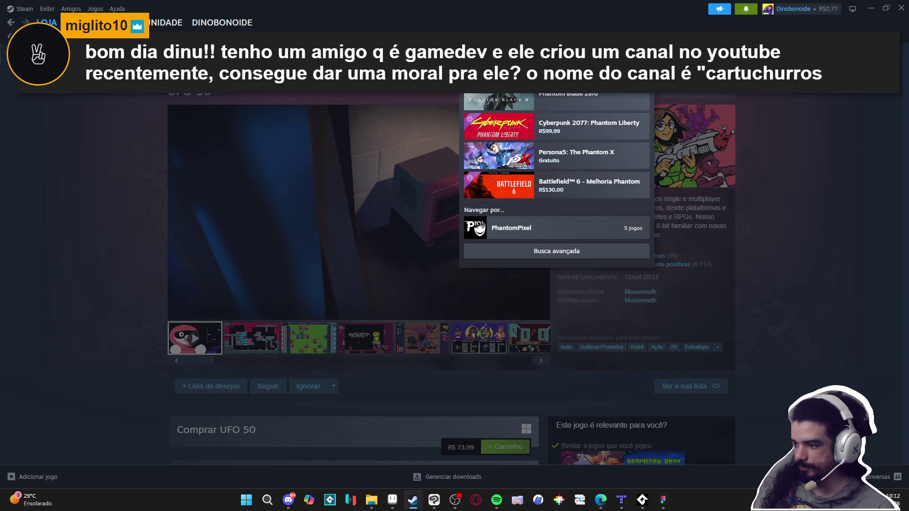
type(" lib")
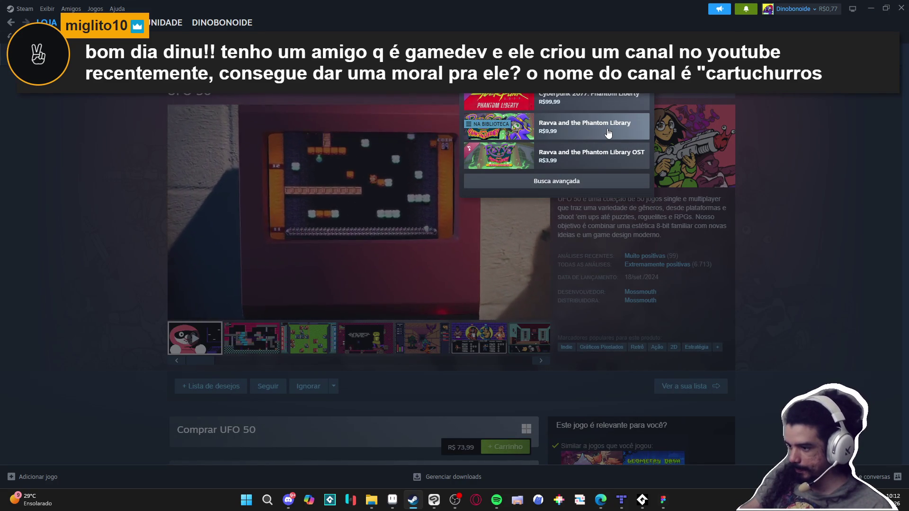
left_click(572, 127)
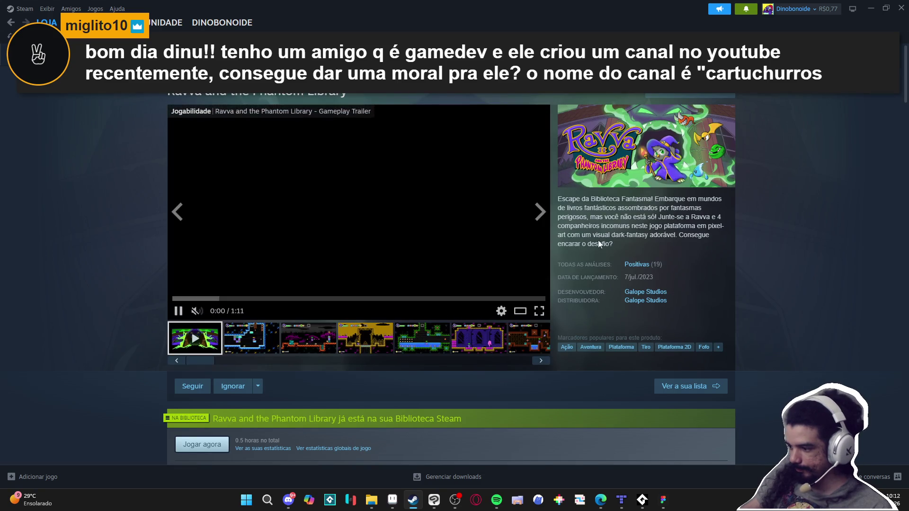
left_click(658, 293)
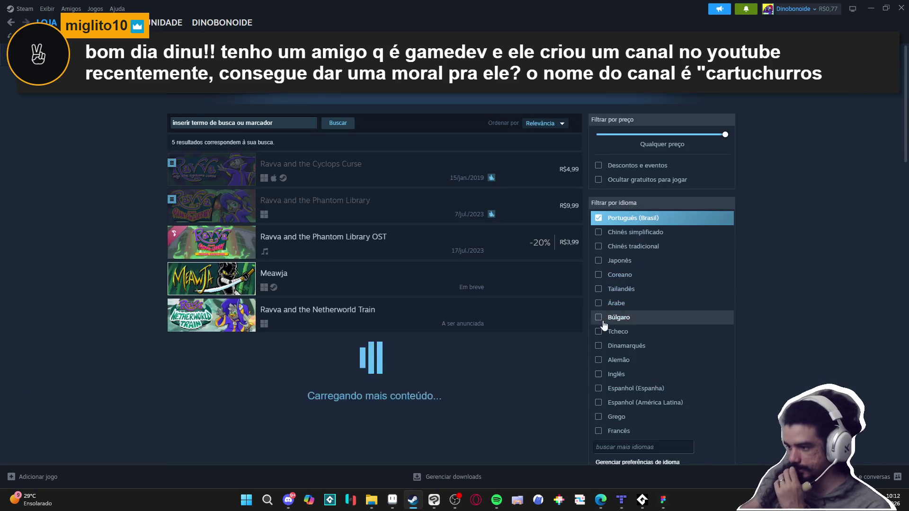
Enlarge the third Ravva screenshot, step through 4–7 back to the trailer, and pause it
mouse_move(221, 216)
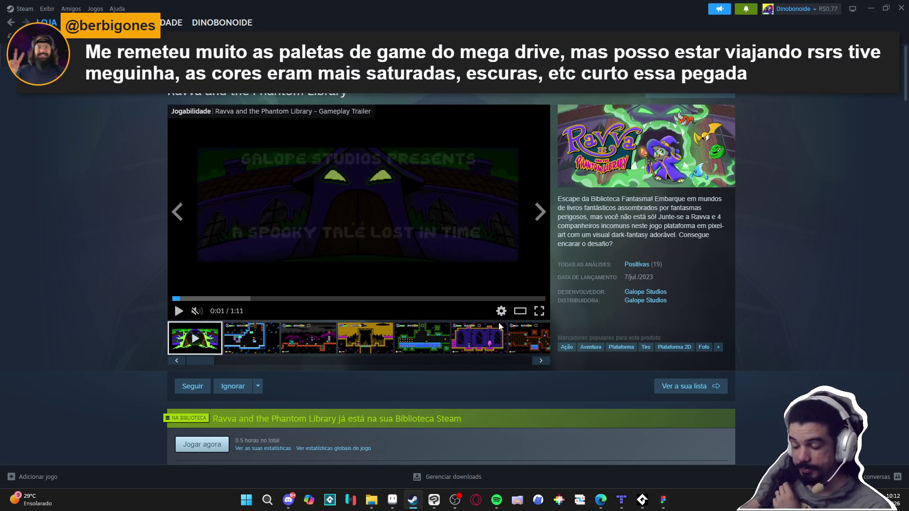
left_click(312, 344)
left_click(423, 219)
left_click(768, 254)
left_click(768, 255)
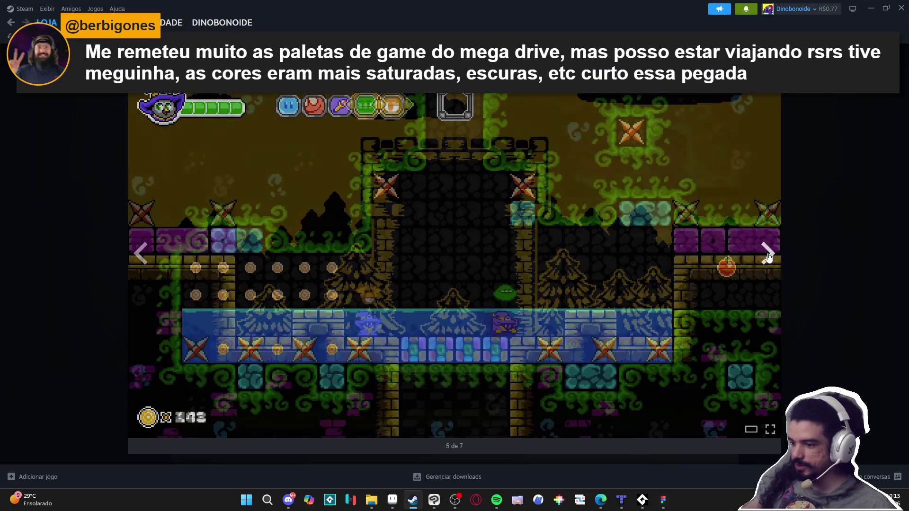
left_click(768, 255)
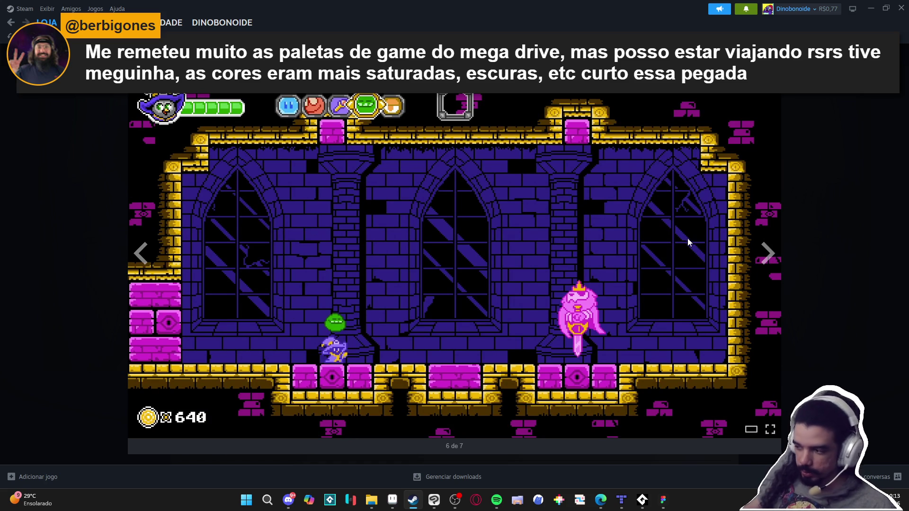
left_click(772, 256)
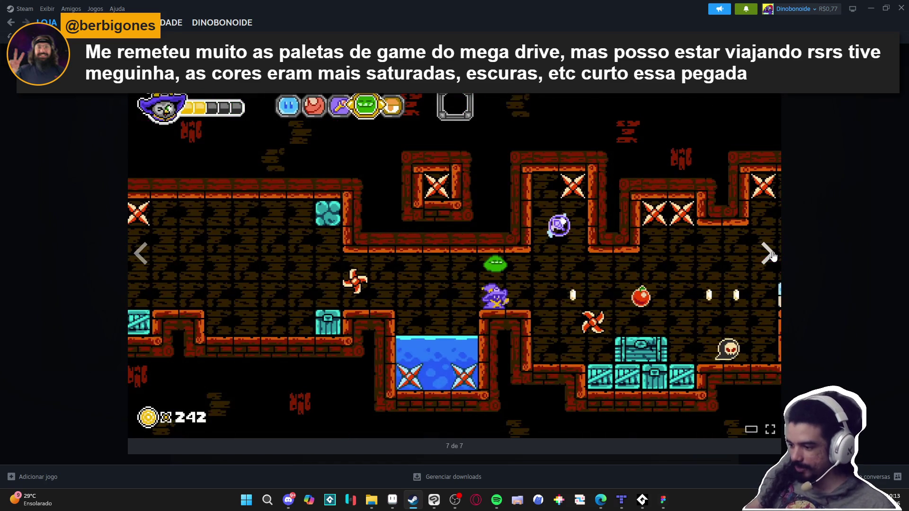
left_click(772, 257)
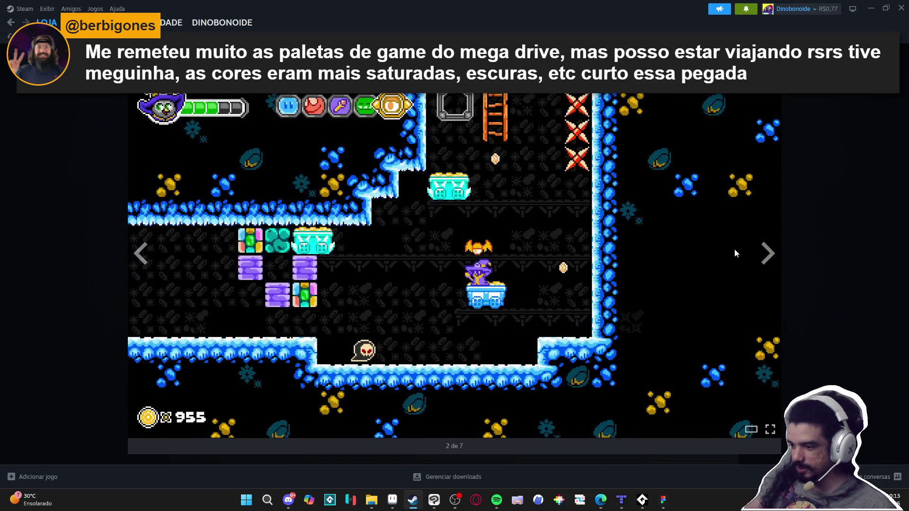
left_click(138, 429)
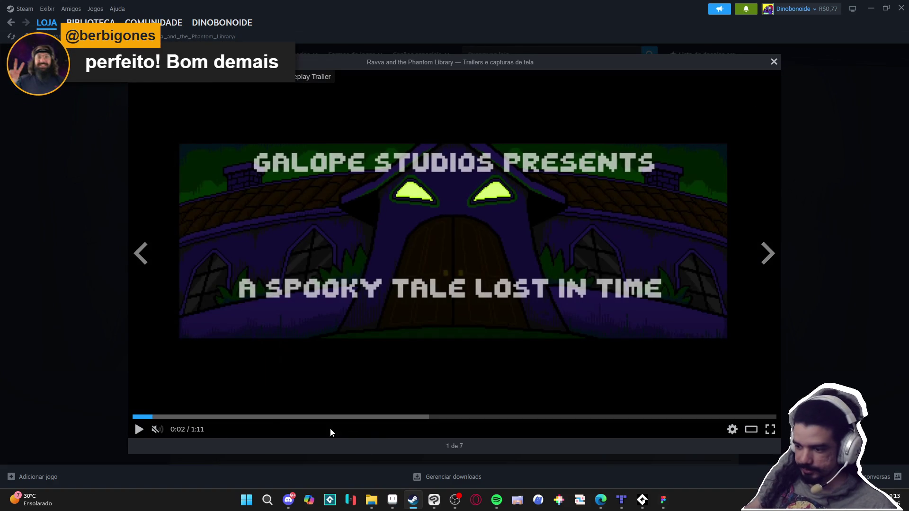
Play the Ravva trailer, jumping ahead to 0:37 and then 0:55
left_click(139, 429)
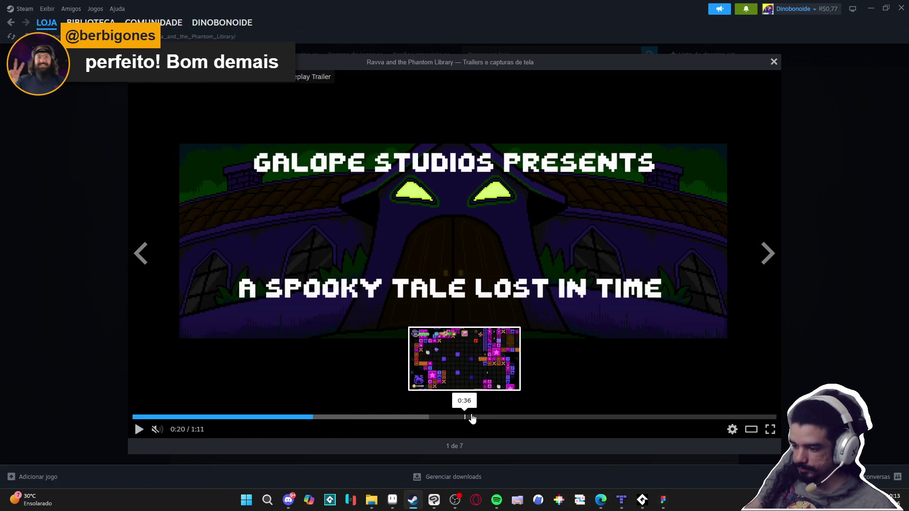
left_click(469, 418)
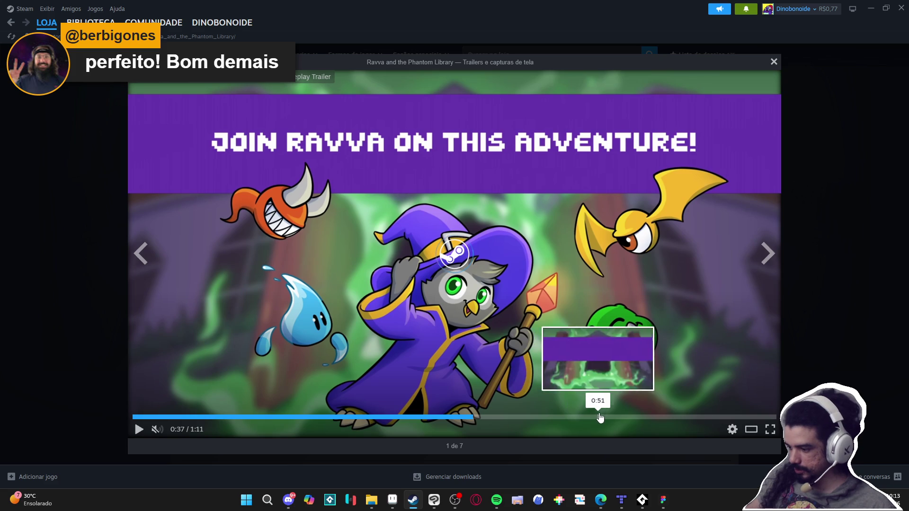
left_click(637, 417)
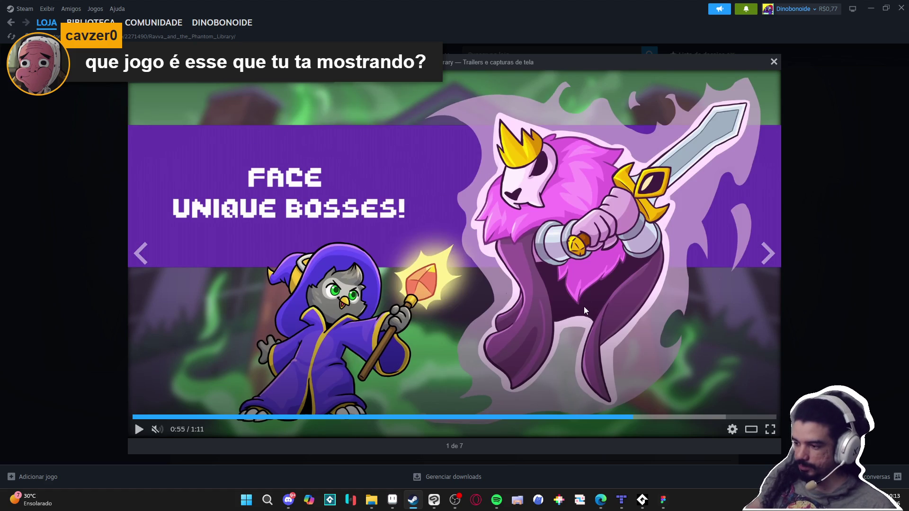
left_click(496, 299)
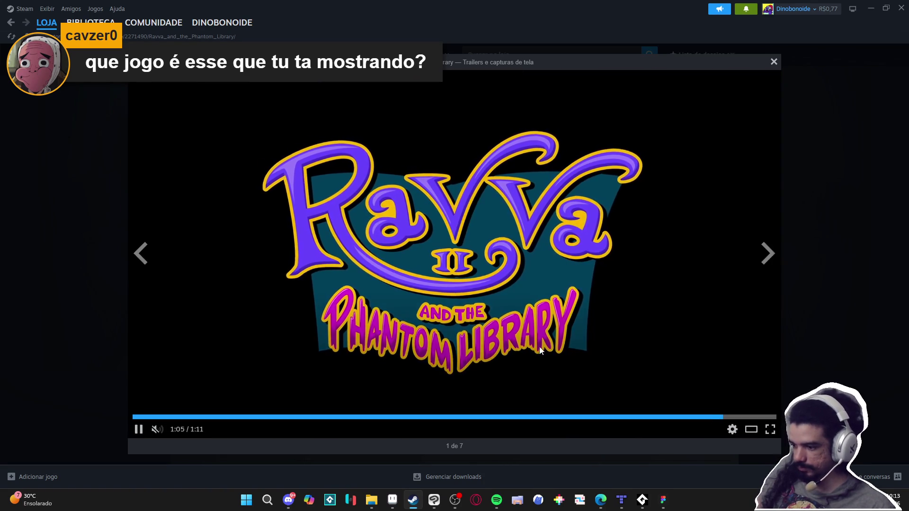
Close the trailer viewer and copy the store page address via Copiar endereço da página
left_click(836, 286)
scroll(109, 227, "down", 2)
right_click(109, 227)
left_click(152, 282)
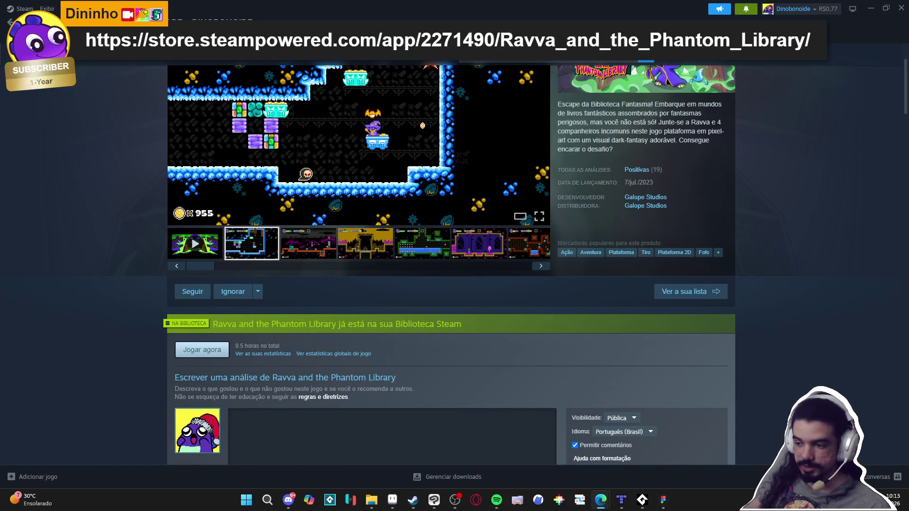
Enlarge the second Ravva and the Phantom Library screenshot, then bring up the maximized Bluesky browser
scroll(411, 243, "up", 2)
left_click(411, 243)
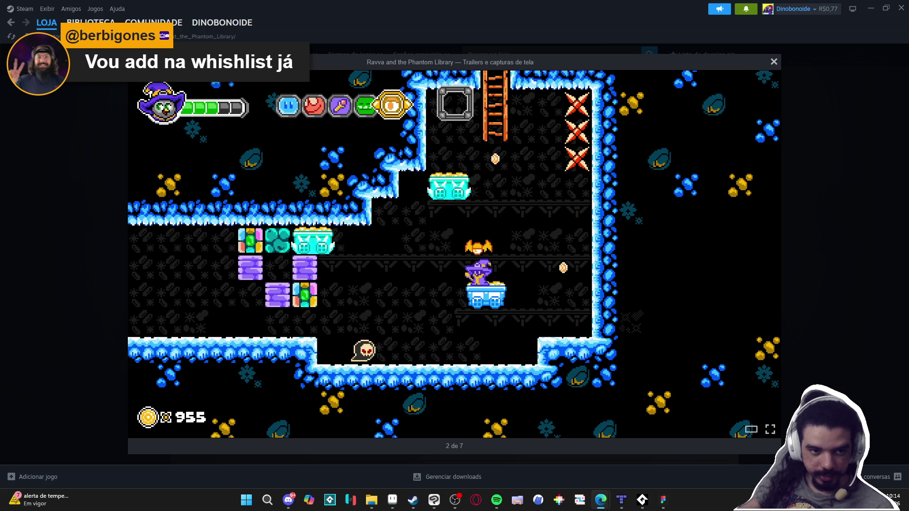
mouse_move(294, 474)
left_mouse_down()
mouse_move(299, 370)
mouse_move(485, 231)
mouse_move(440, 2)
left_mouse_up()
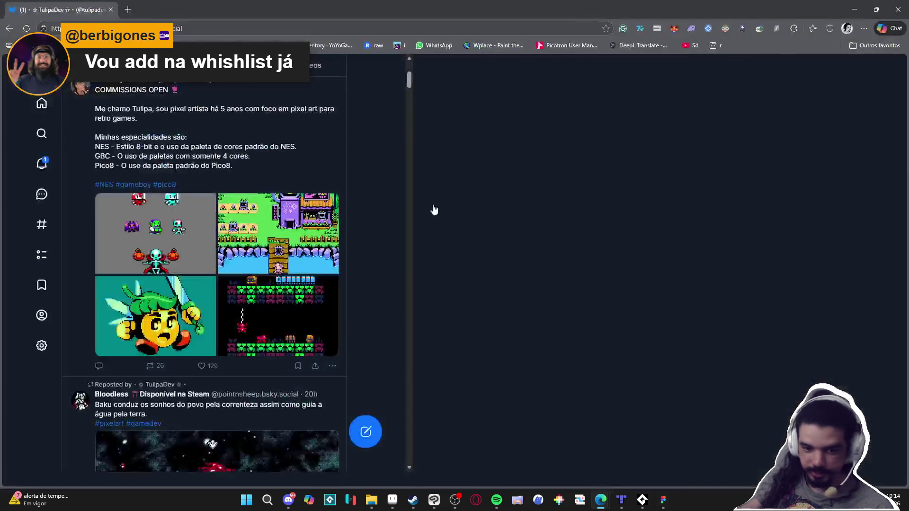
Browse the pixel artist's first post image by image, then close the viewer
left_click(359, 254)
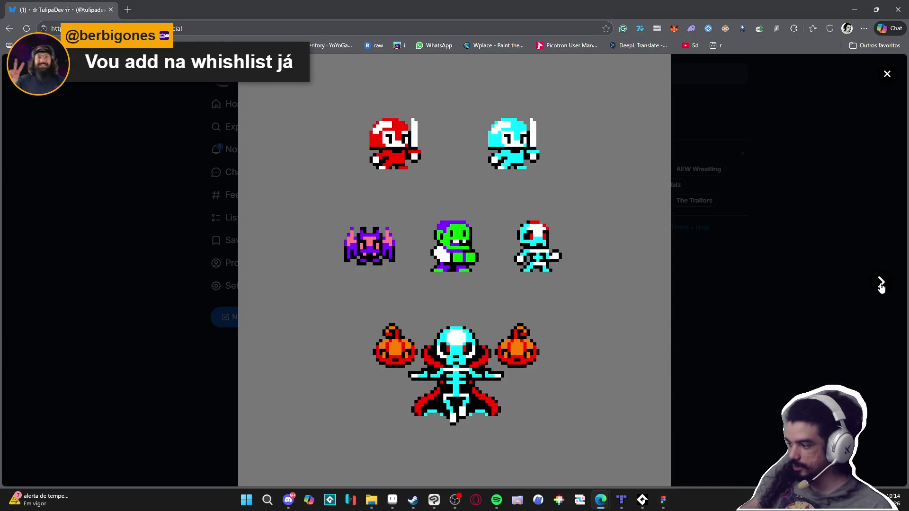
left_click(882, 284)
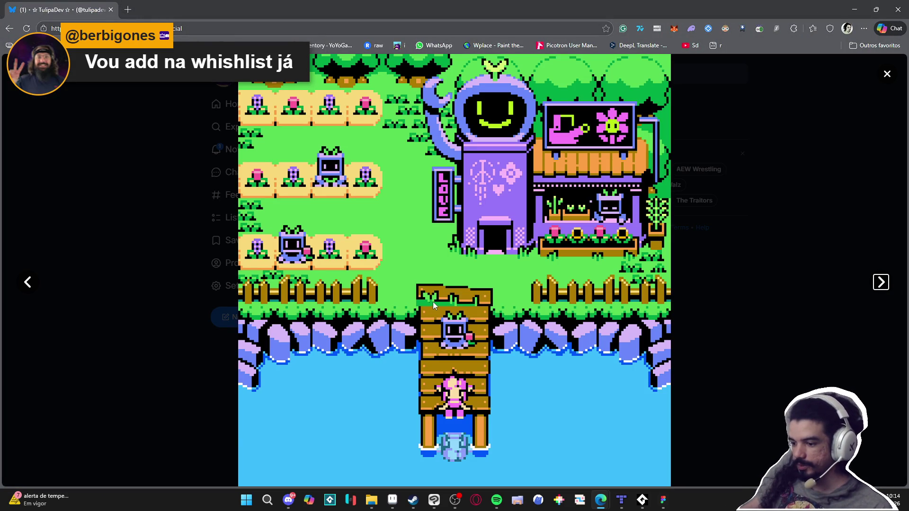
left_click(882, 283)
left_click(882, 283)
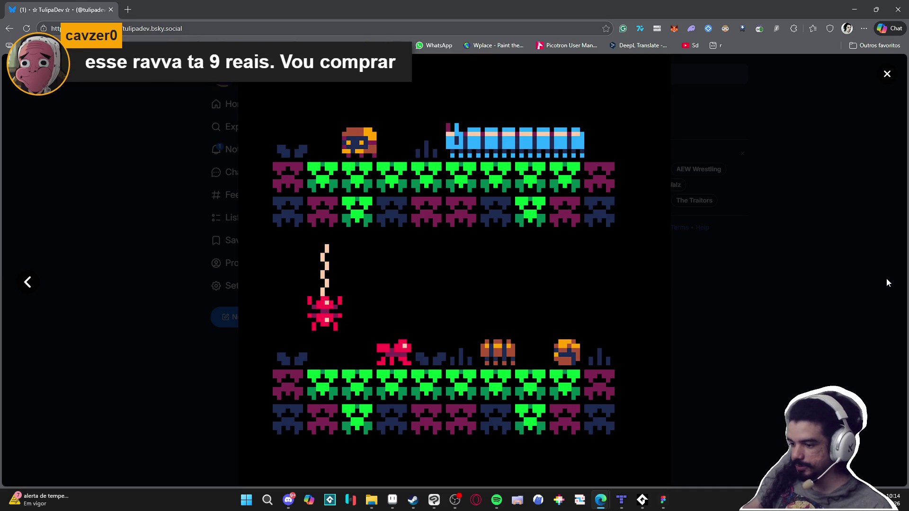
left_click(887, 283)
Scroll the feed and browse all four images of the pixel-art portfolio post
scroll(645, 288, "down", 4)
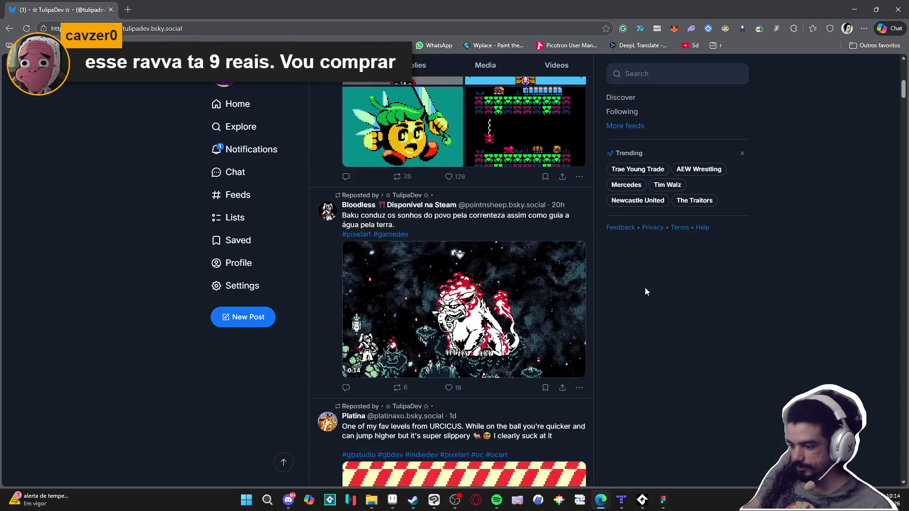
scroll(645, 288, "down", 6)
scroll(645, 286, "down", 15)
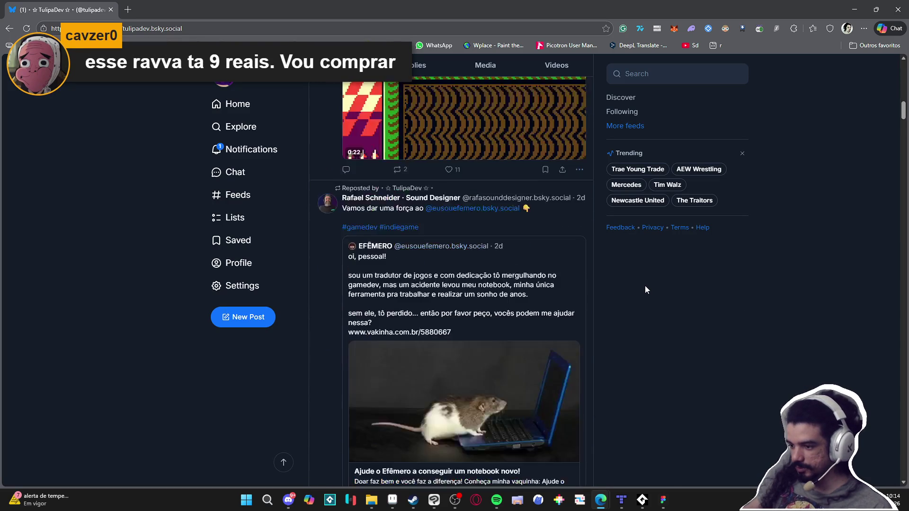
scroll(645, 285, "down", 3)
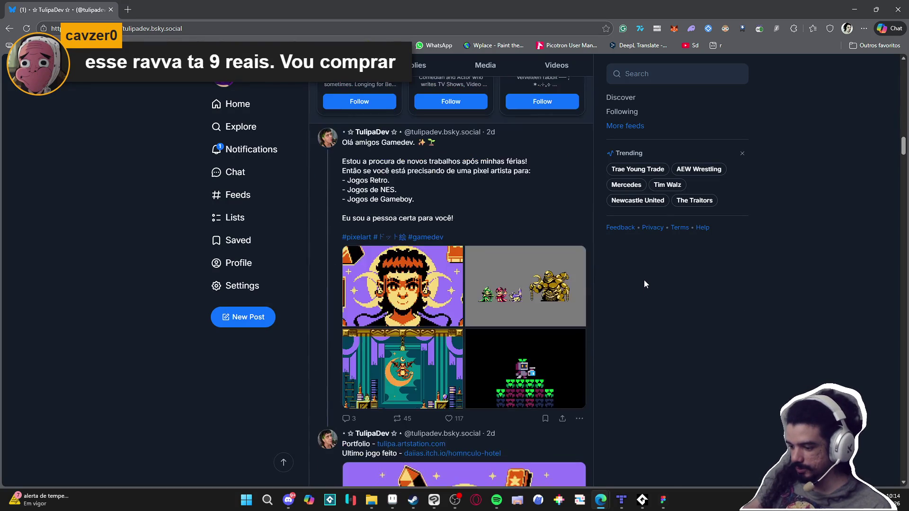
left_click(402, 301)
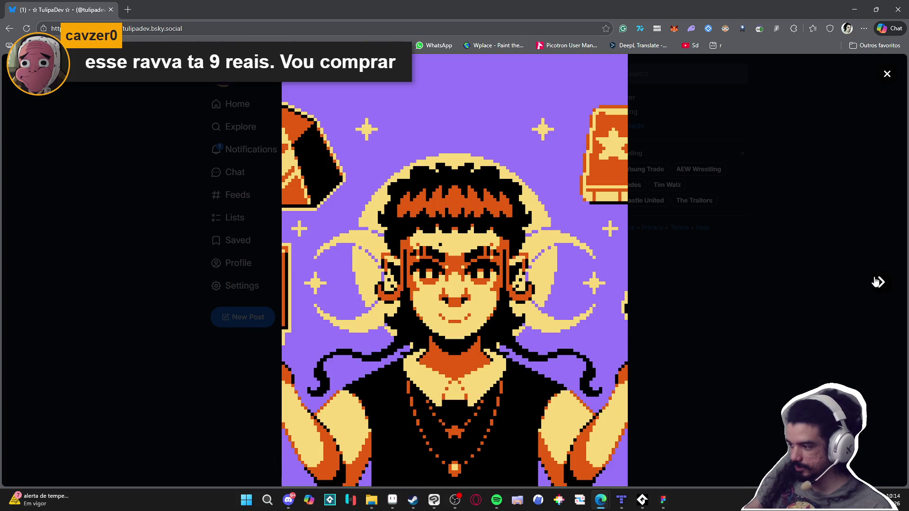
left_click(879, 282)
left_click(879, 282)
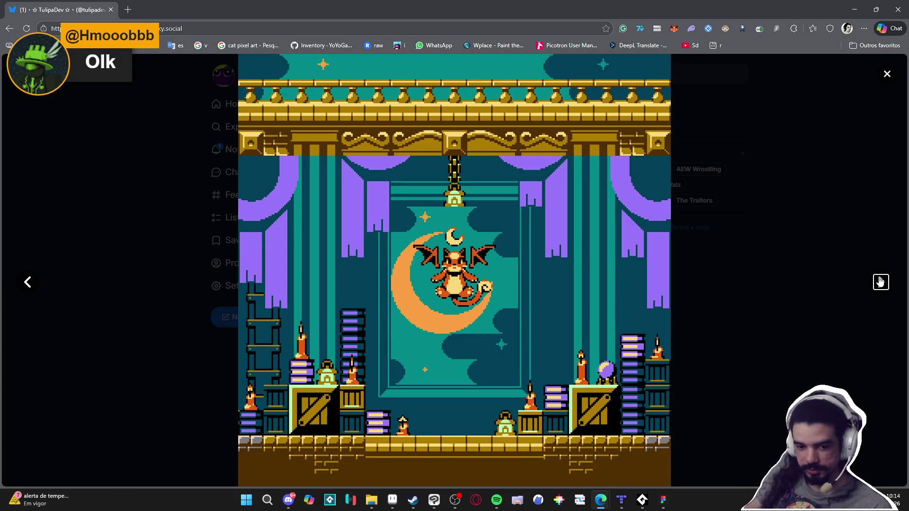
left_click(880, 282)
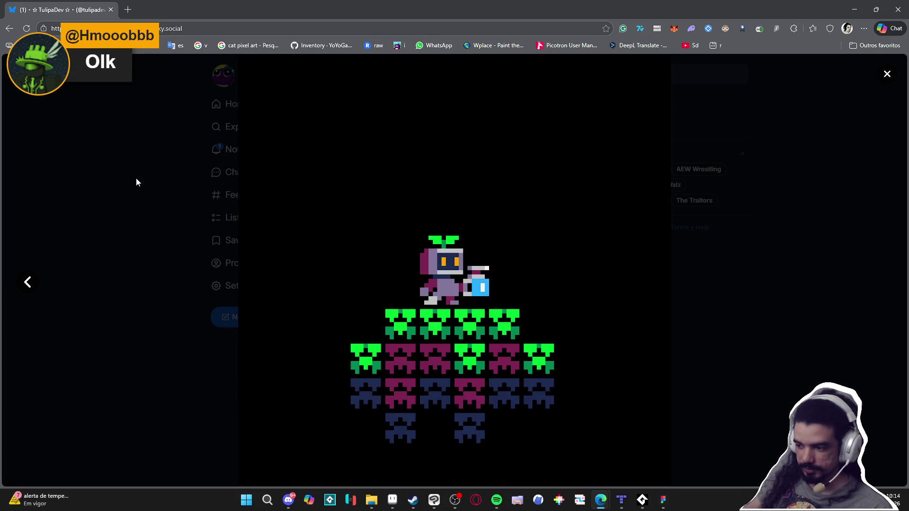
left_click(50, 115)
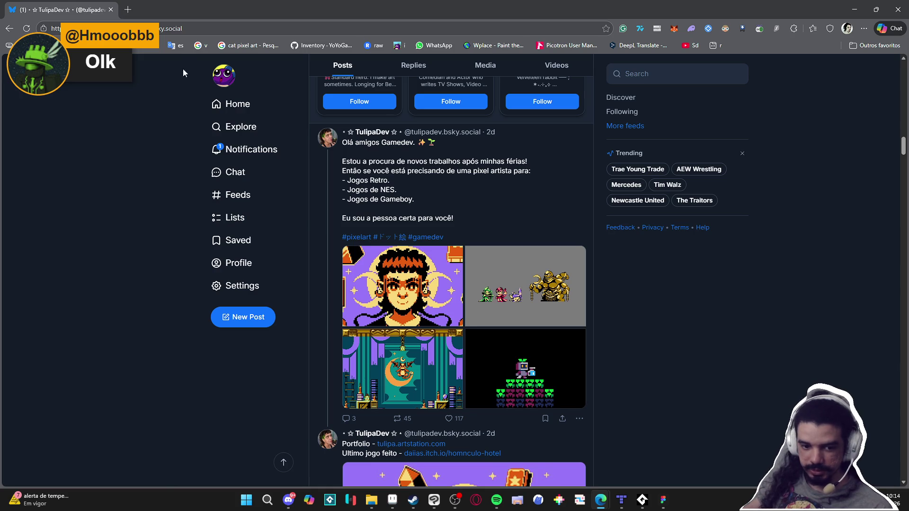
Copy the artist's profile URL and return to the Steam screenshot viewer
left_click(169, 30)
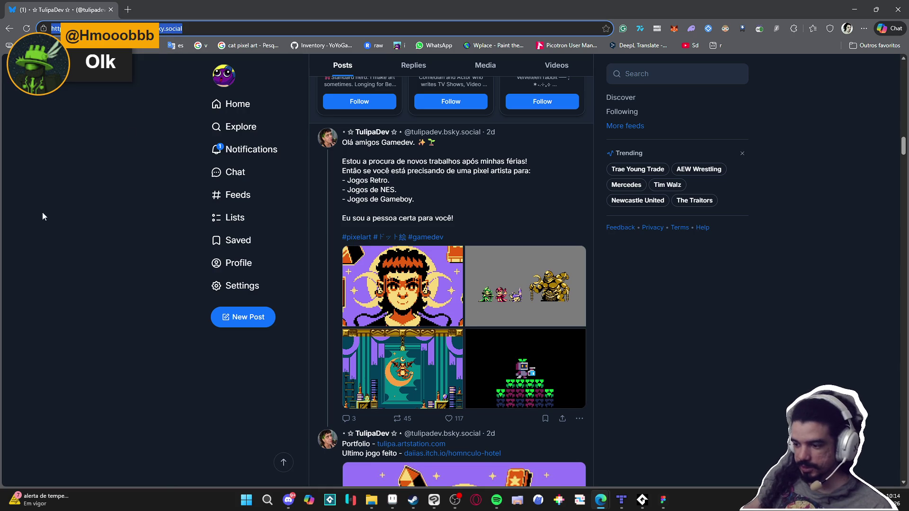
key("alt+Tab")
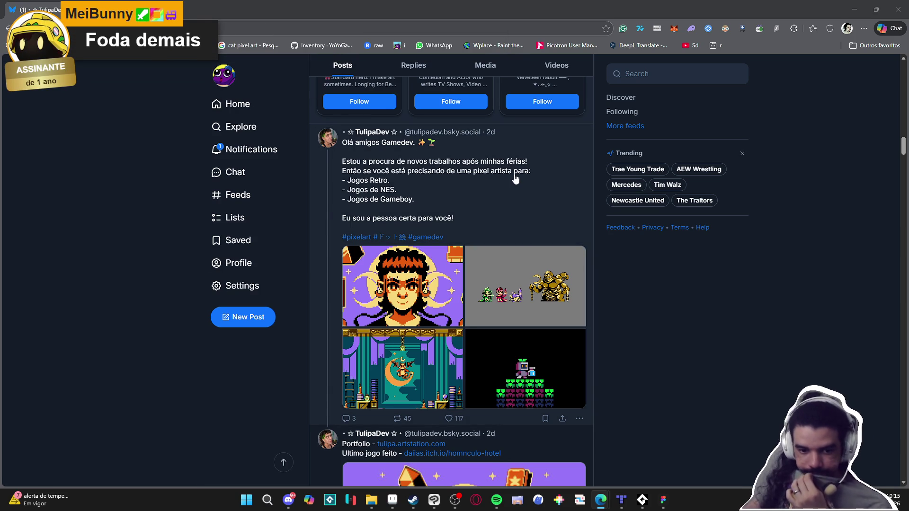
key("alt+Tab")
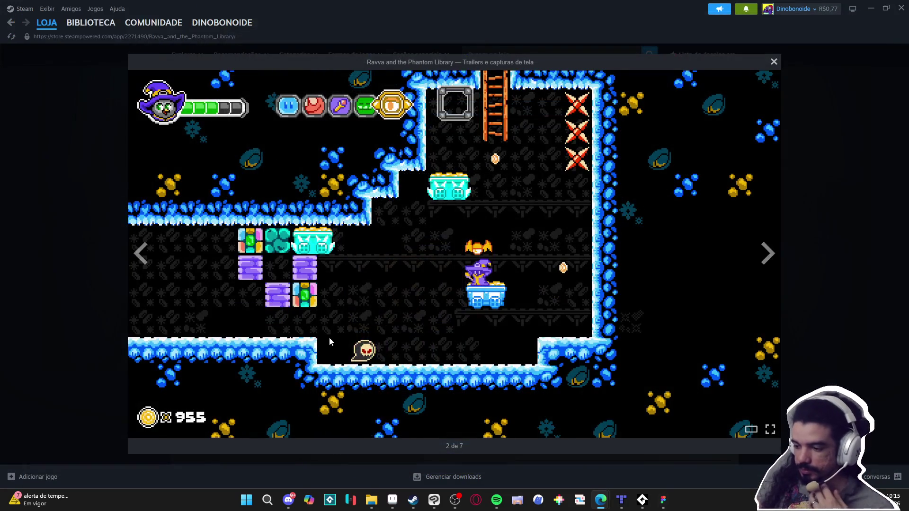
Close the enlarged screenshot to show the Ravva and the Phantom Library store page
left_click(99, 282)
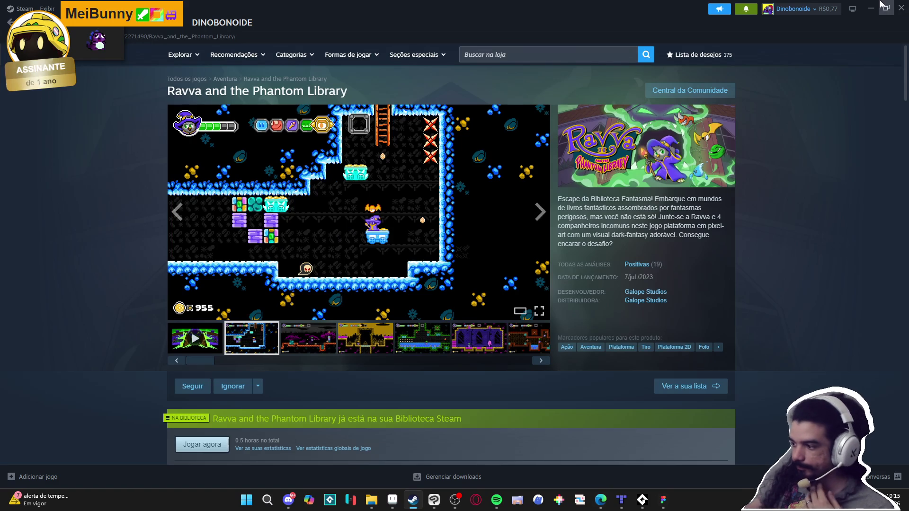
right_click(739, 177)
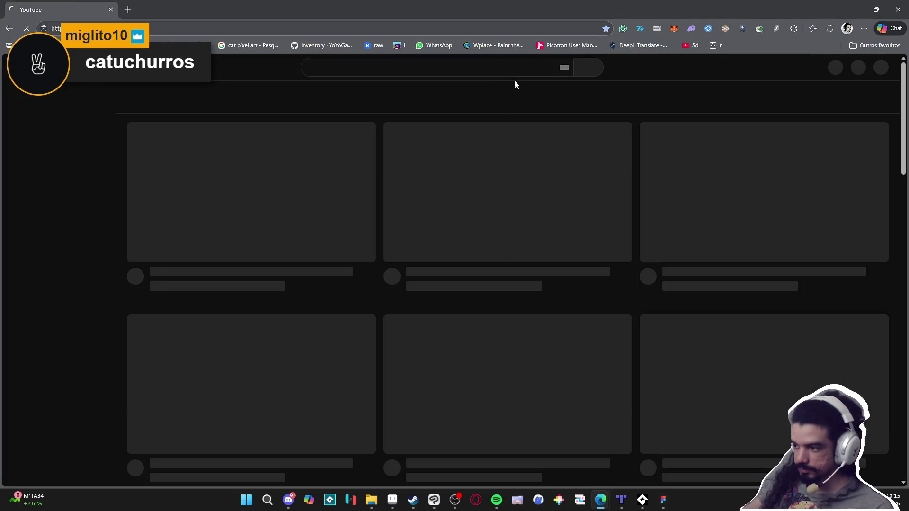
Search YouTube for 'cartuchurros' and open that channel
left_click(499, 70)
type("cartuc")
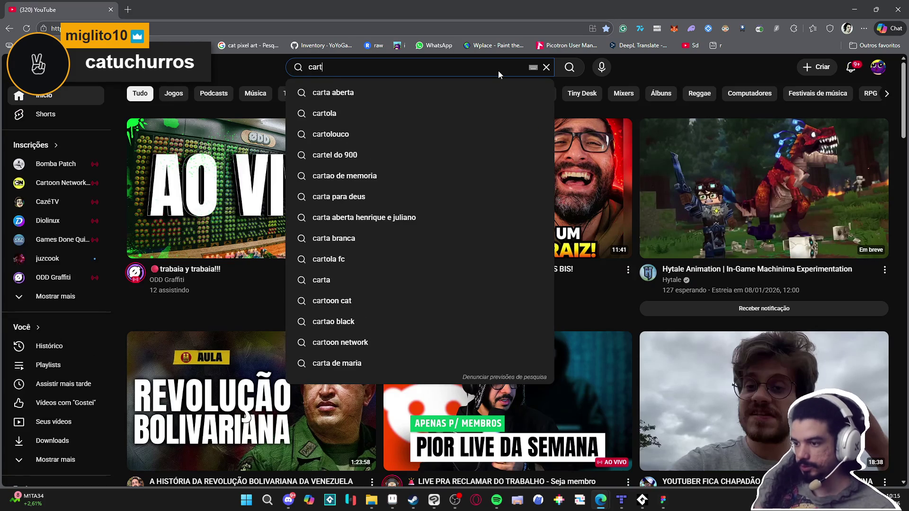
type("hurros")
key("Return")
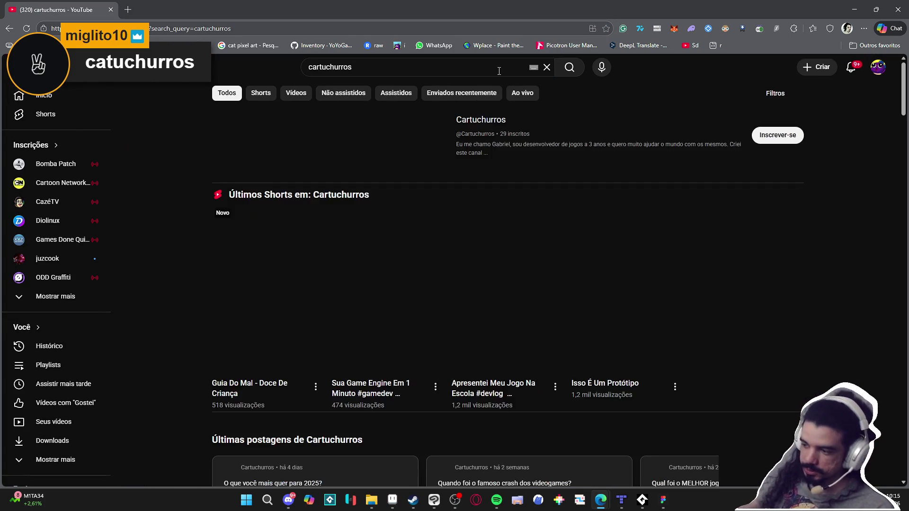
left_click(481, 120)
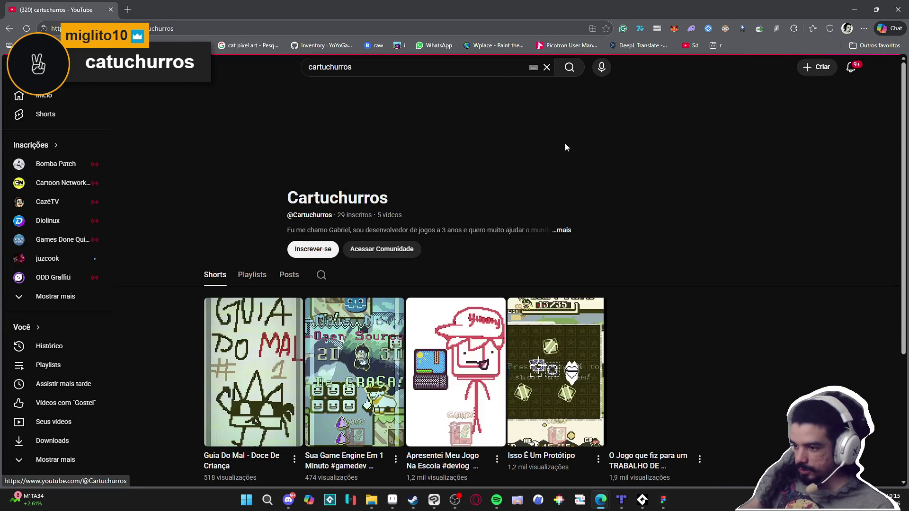
Copy the channel's link and play the Short 'Sua Game Engine Em 1 Minuto'
scroll(456, 103, "down", 2)
scroll(284, 207, "up", 2)
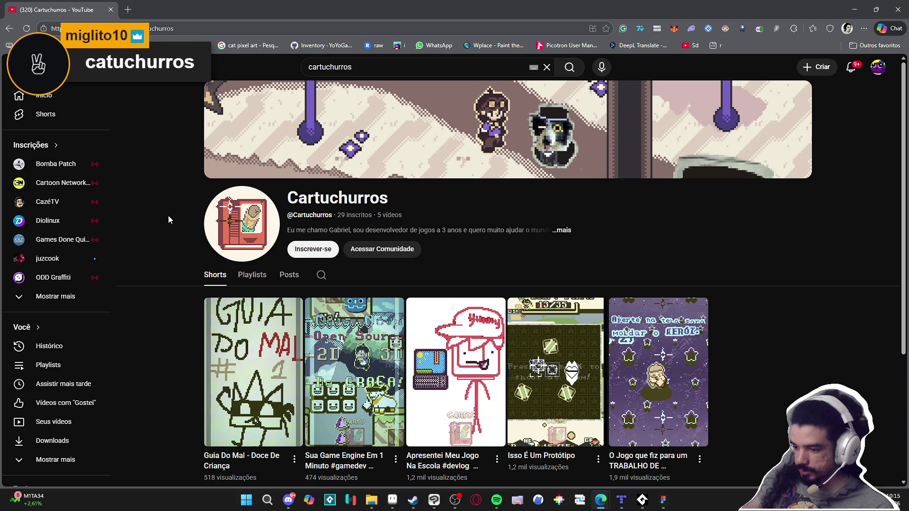
scroll(183, 140, "down", 3)
scroll(182, 143, "up", 3)
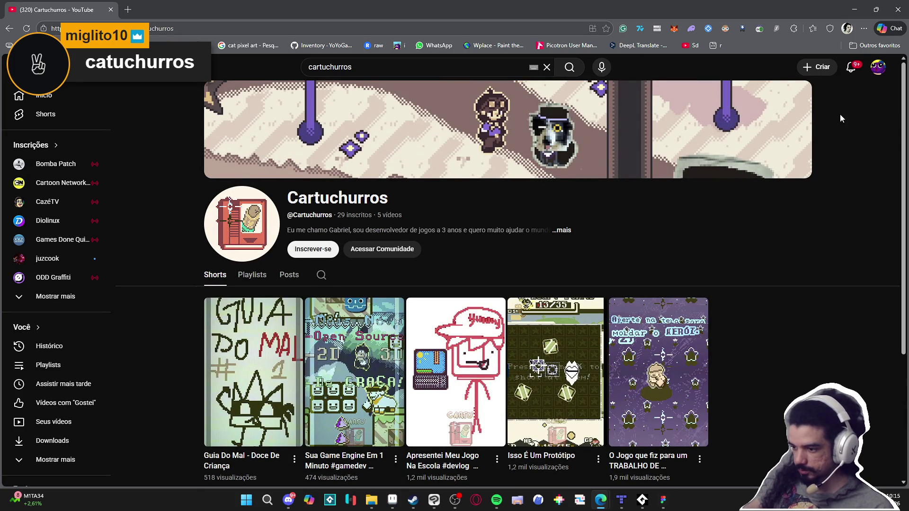
left_click(187, 27)
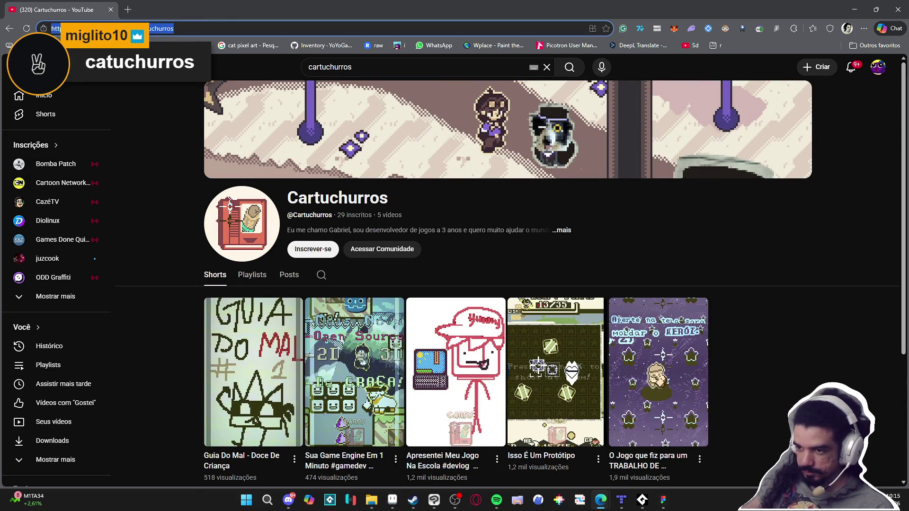
key("alt+Tab")
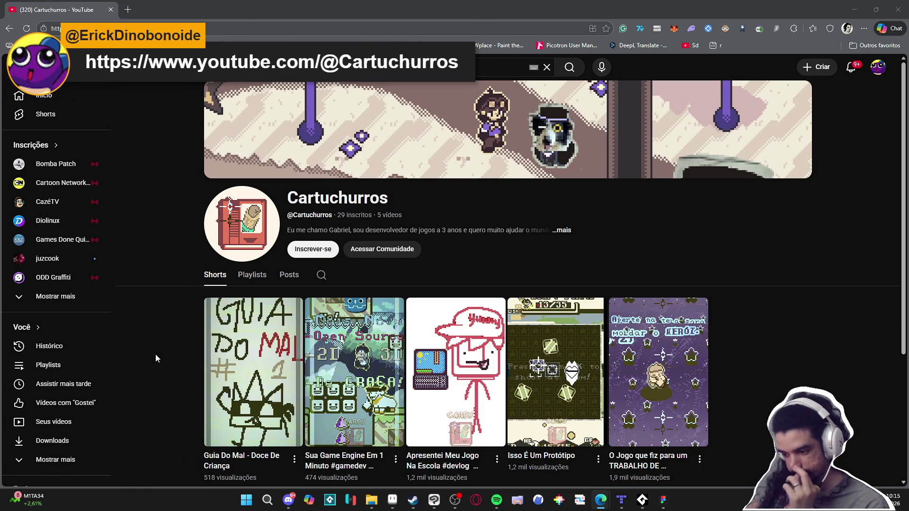
left_click(344, 354)
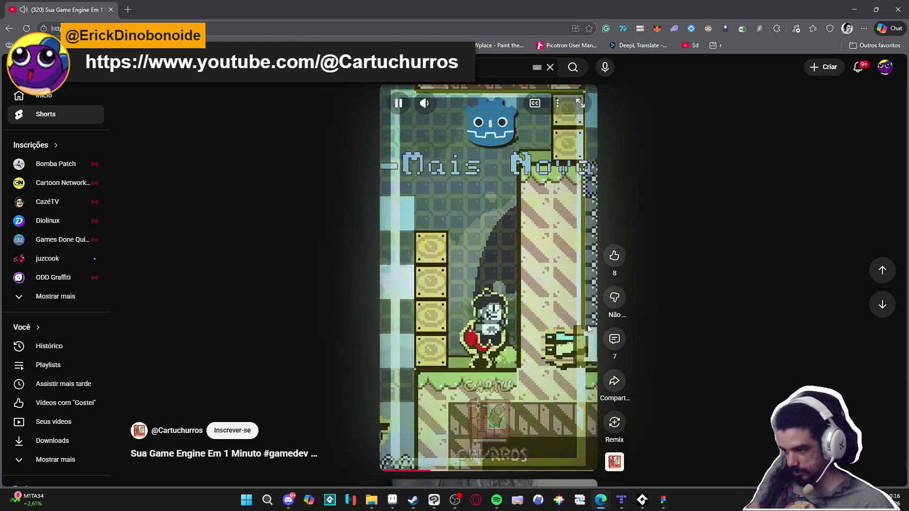
Pause and resume the game-engine Short, then pause it again on the dog scene
left_click(589, 333)
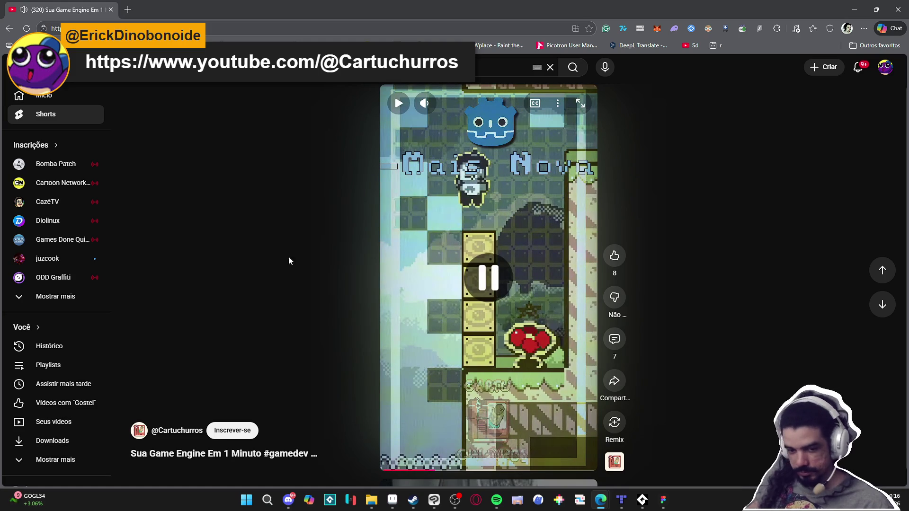
left_click(533, 278)
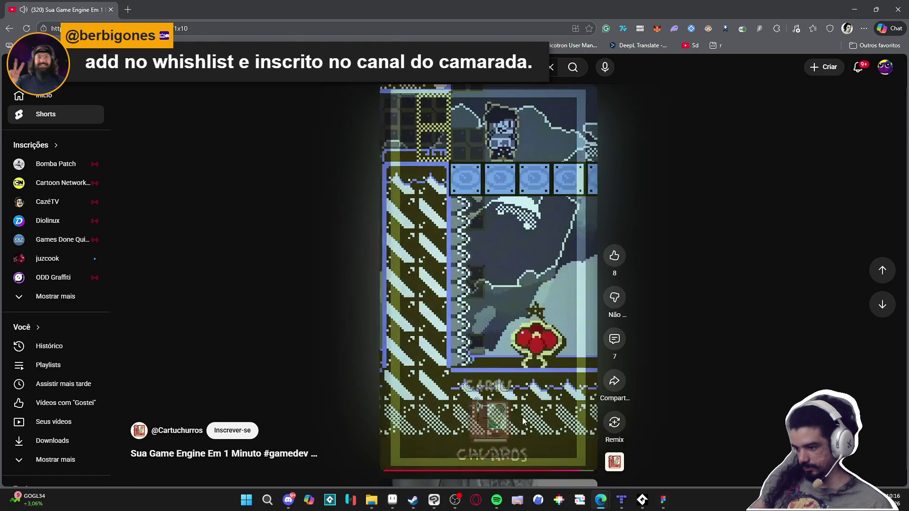
left_click(504, 423)
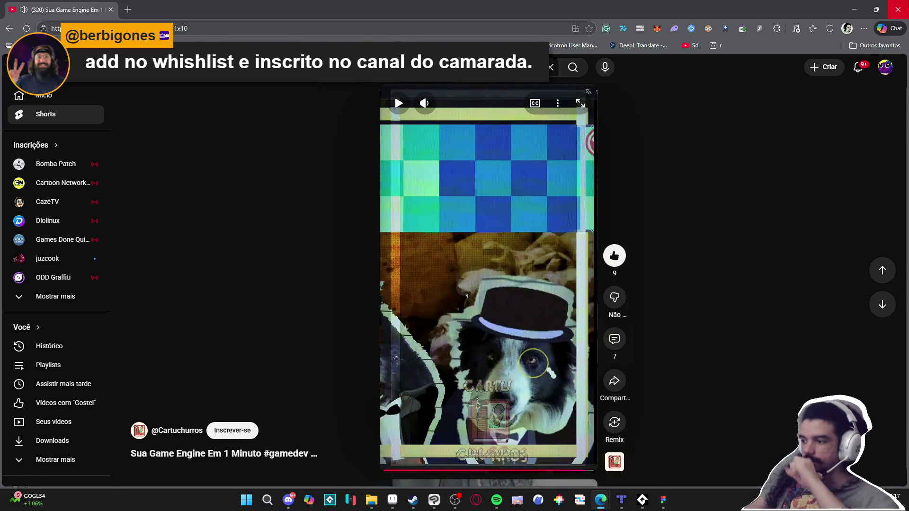
Switch to the Ravva Steam page, then bring the Aseprite rock tileset back to front
key("alt+Tab")
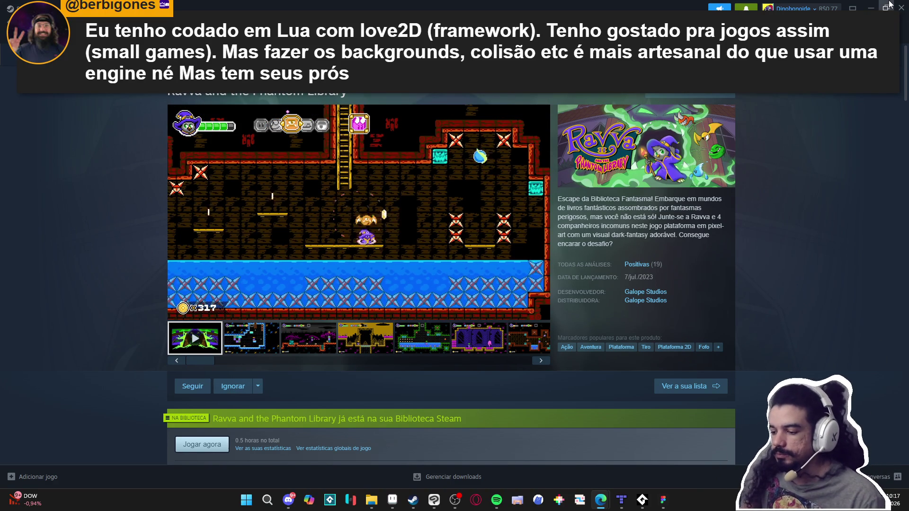
left_click(875, 9)
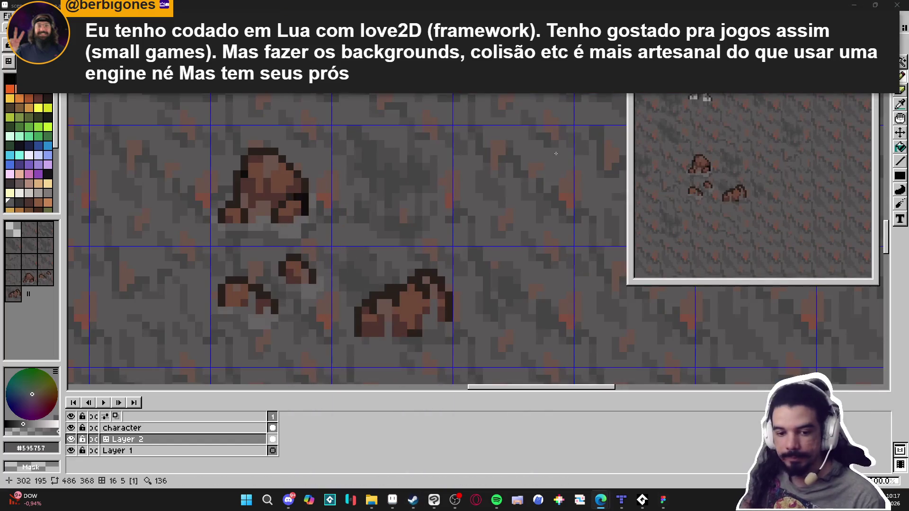
Eyedrop the rock's dark brown #4F342F as the active drawing colour
scroll(435, 265, "down", 2)
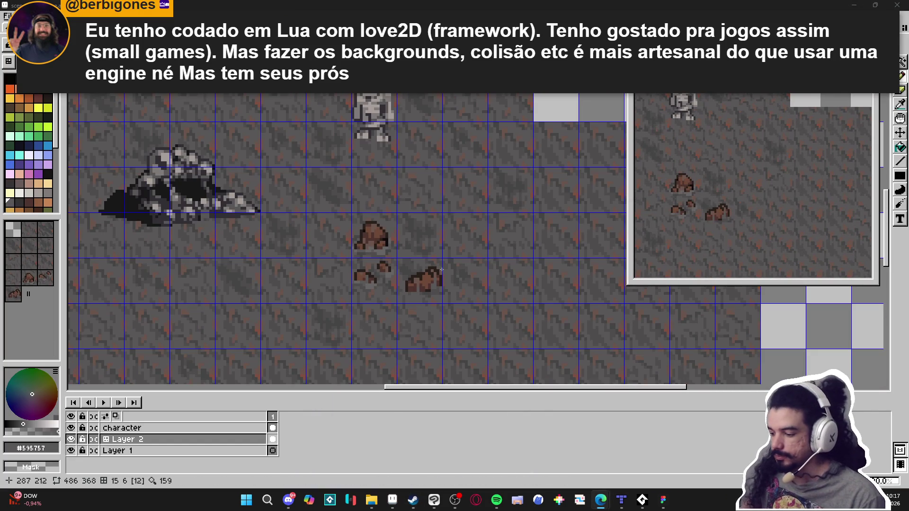
scroll(440, 272, "down", 1)
scroll(439, 268, "up", 3)
scroll(419, 297, "down", 1)
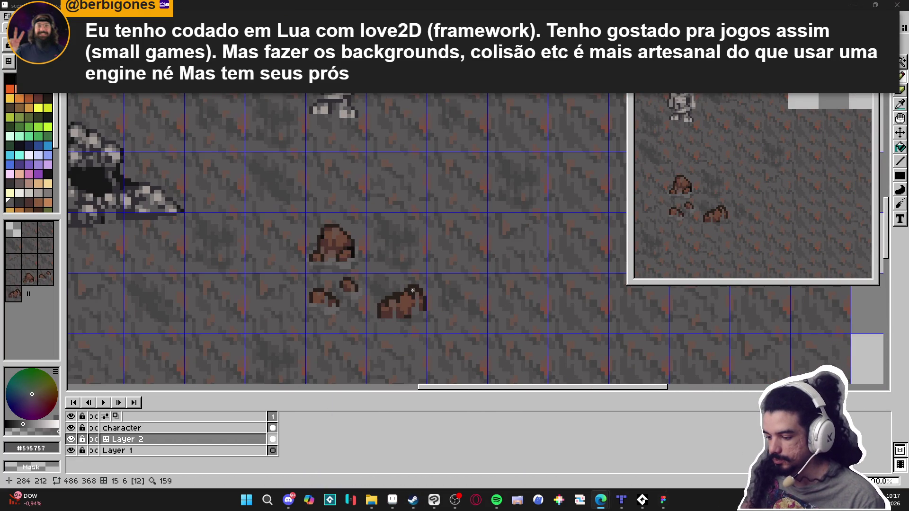
scroll(413, 290, "up", 1)
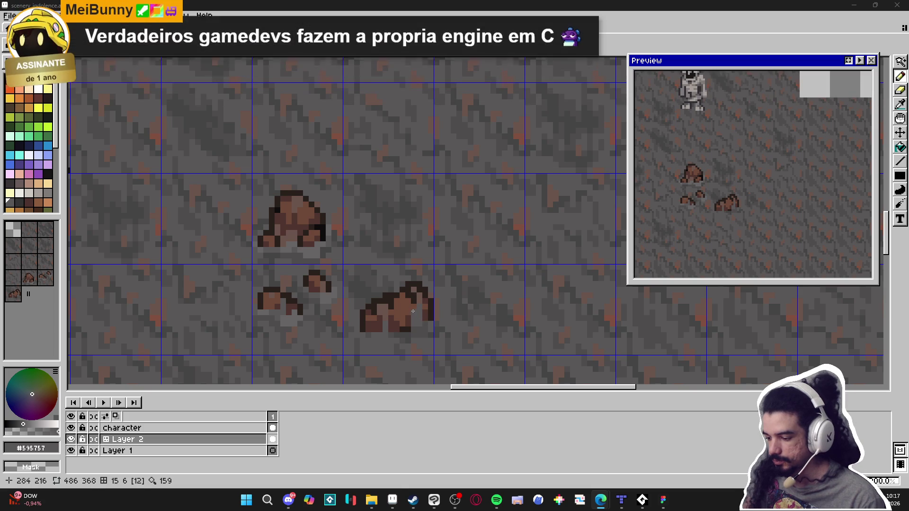
left_click(411, 298, "alt")
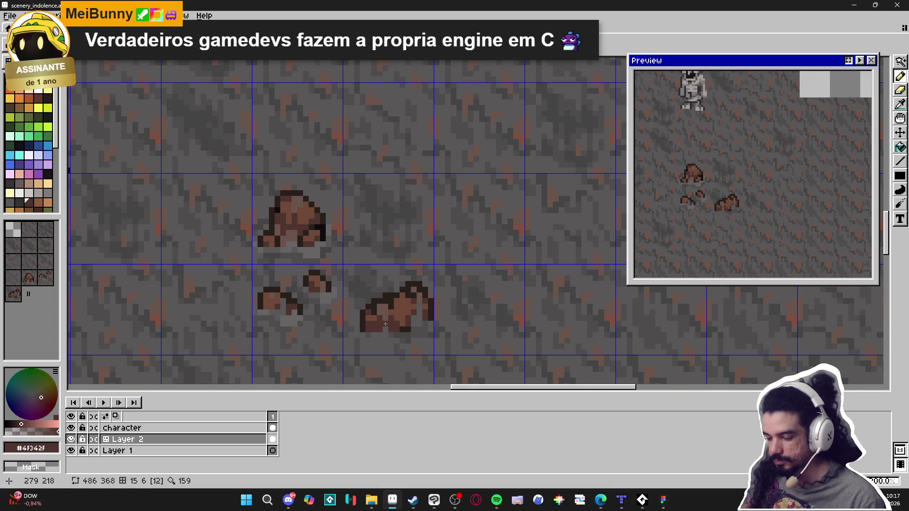
scroll(384, 325, "up", 1)
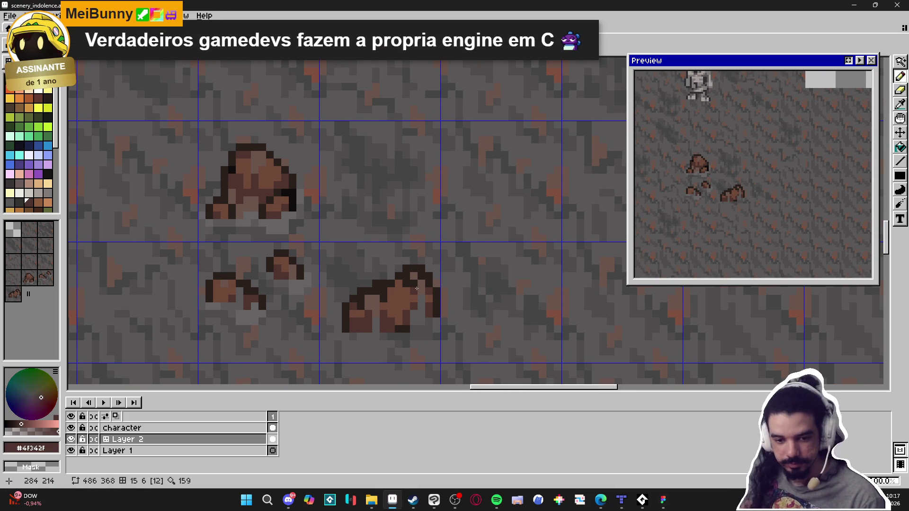
scroll(419, 303, "down", 3)
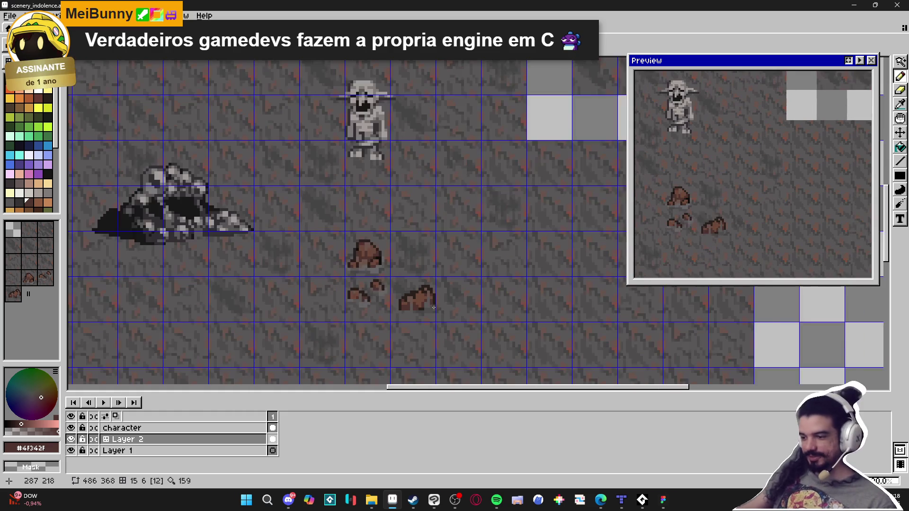
Marquee-select the small rock's tile, then clear the selection
key("m")
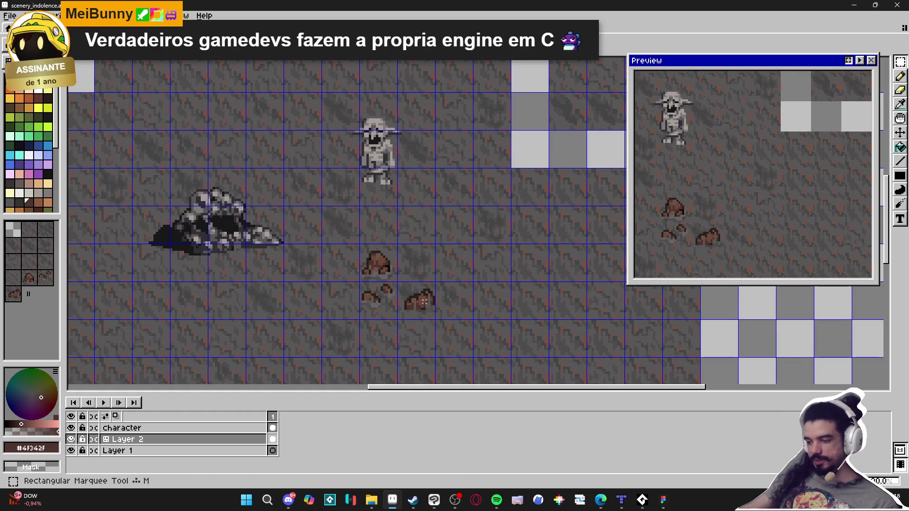
scroll(423, 301, "up", 2)
left_click_drag(408, 299, 418, 303)
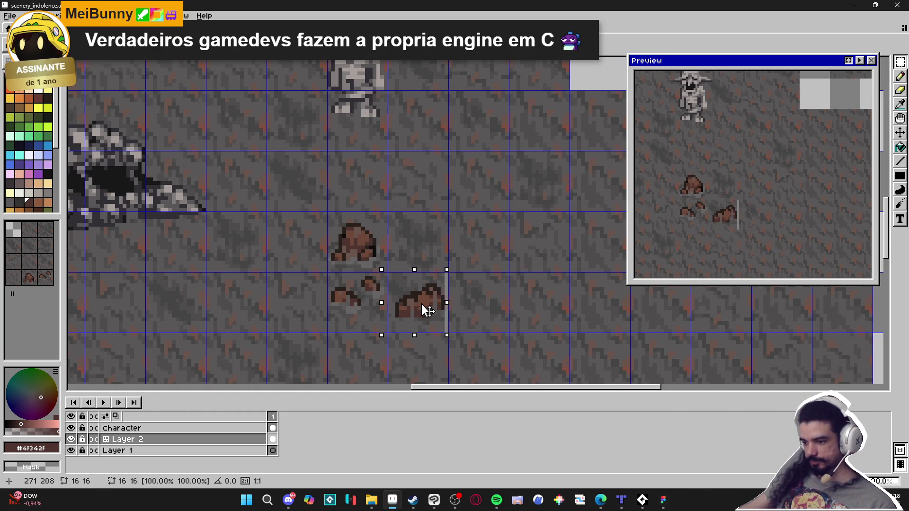
left_click(434, 315)
scroll(432, 318, "down", 2)
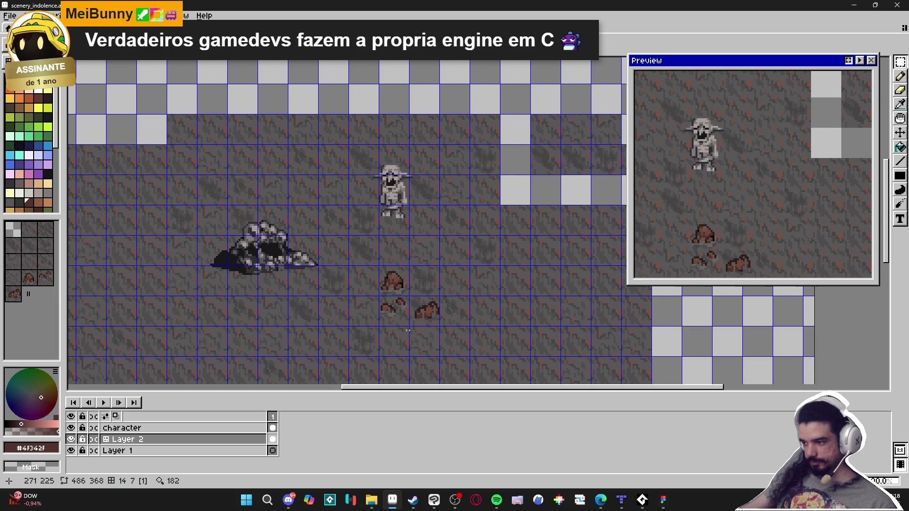
scroll(364, 264, "up", 4)
Test a dark outline pixel on the rock's top, undo it, and save scenery_indolence
key("b")
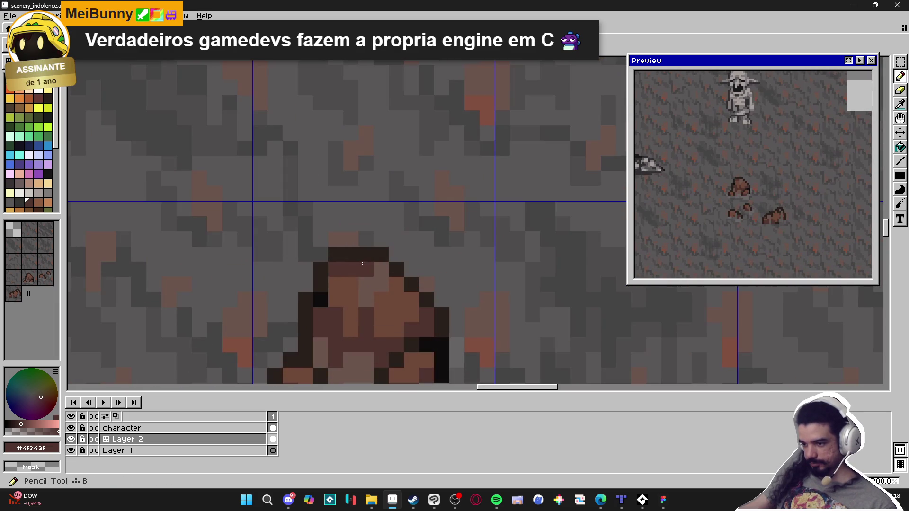
left_click(365, 256, "alt")
left_click(351, 286)
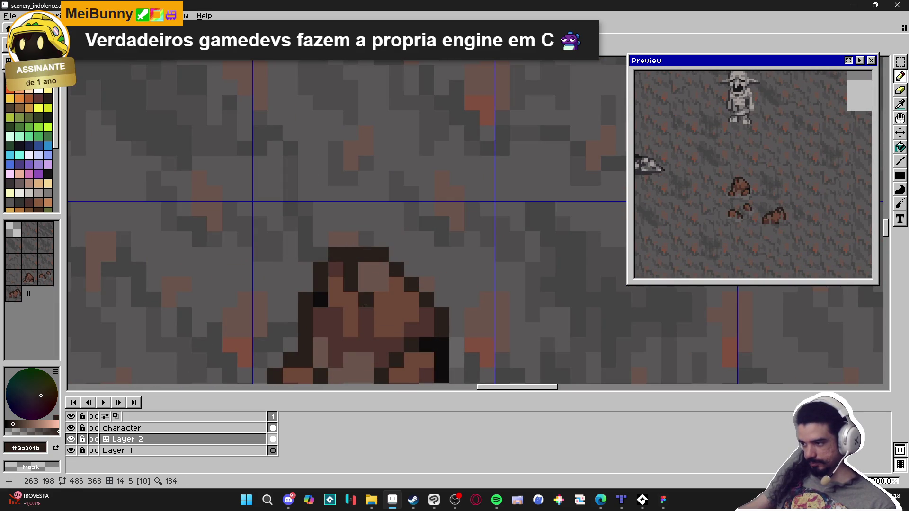
scroll(372, 218, "down", 1)
scroll(372, 261, "down", 1)
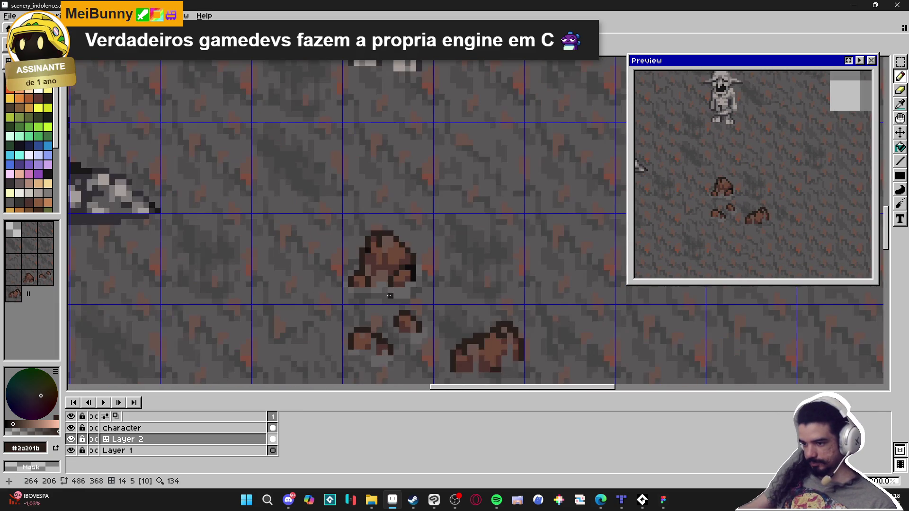
scroll(369, 261, "up", 1)
scroll(393, 288, "down", 3)
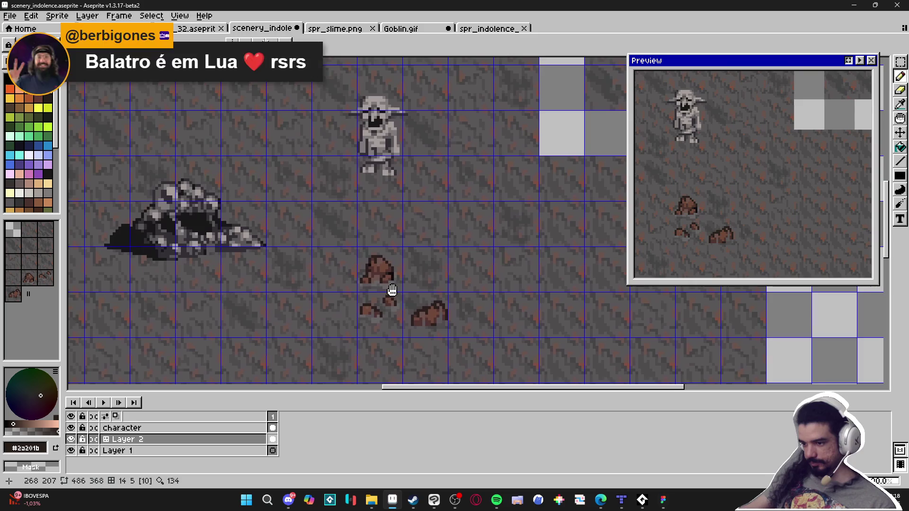
key("ctrl+z")
key("ctrl+s")
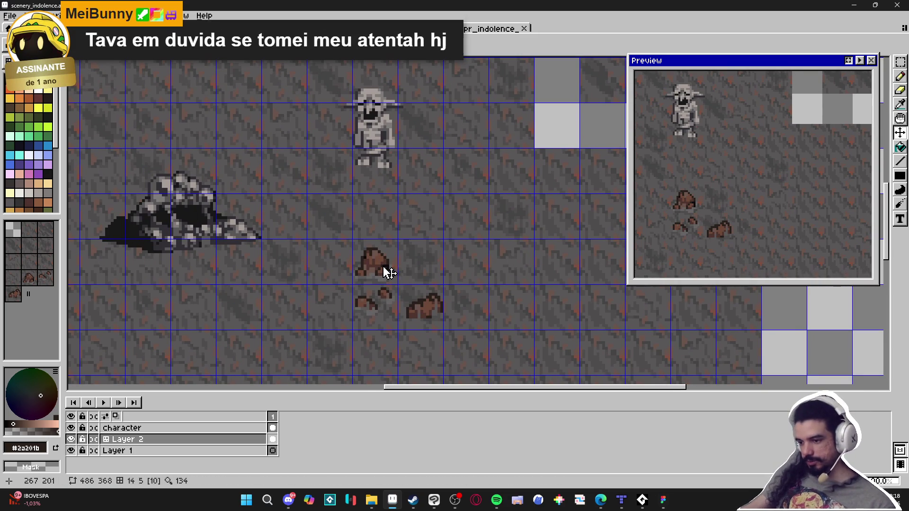
Select the rock tile and peek at the spr_indolence tileset before returning
key("m")
left_click(385, 270)
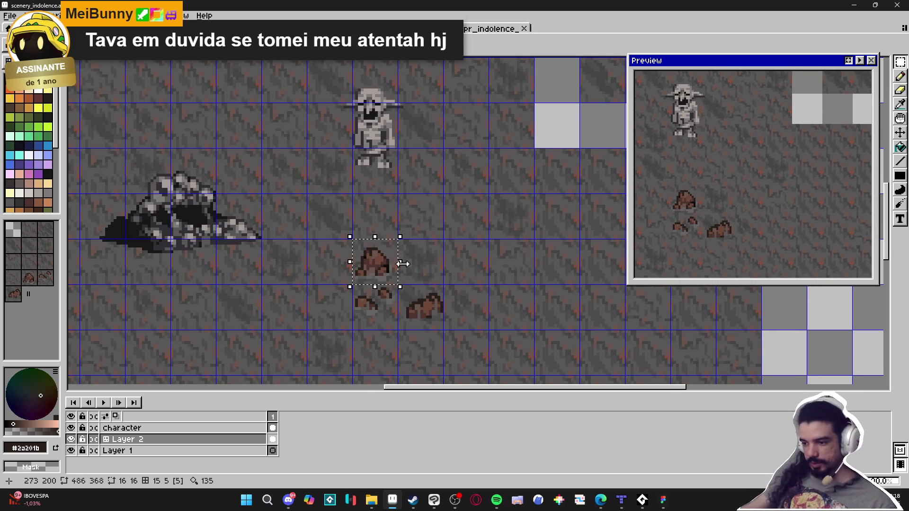
key("ctrl+d")
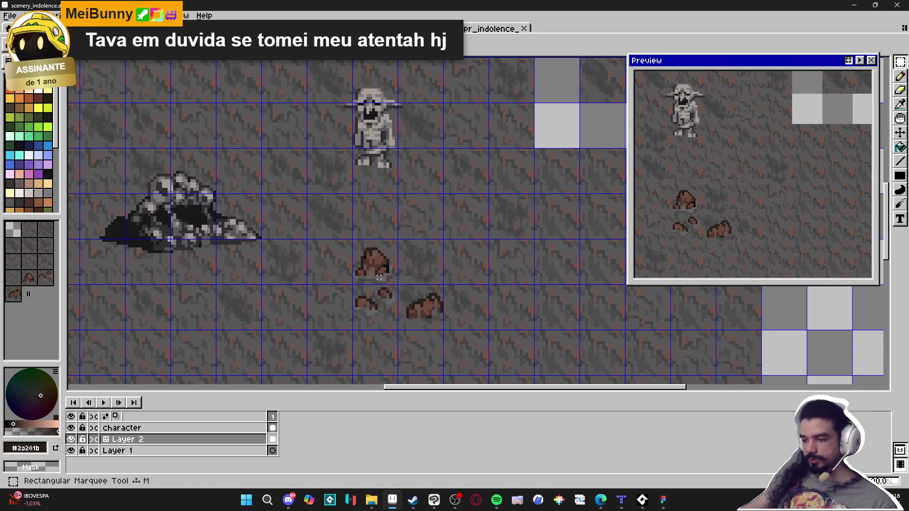
mouse_move(379, 269)
left_mouse_down()
mouse_move(410, 312)
mouse_move(376, 270)
left_mouse_up()
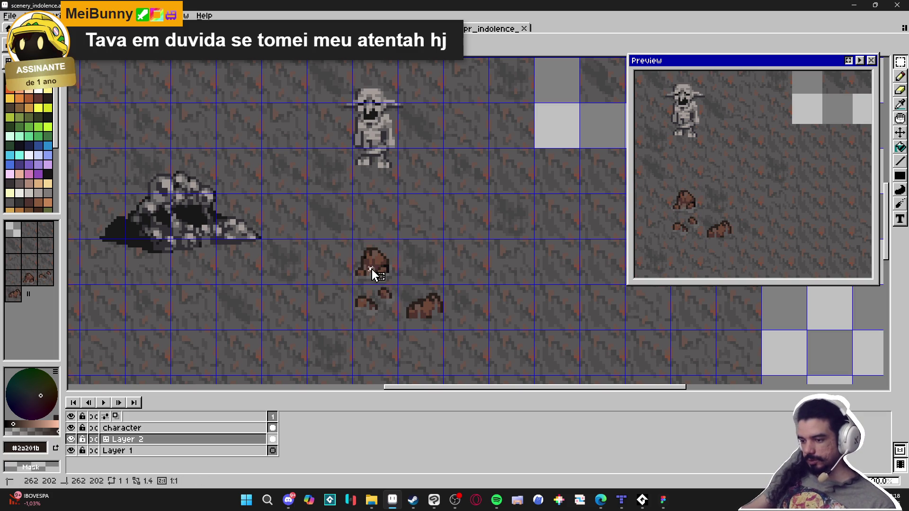
left_click(488, 28)
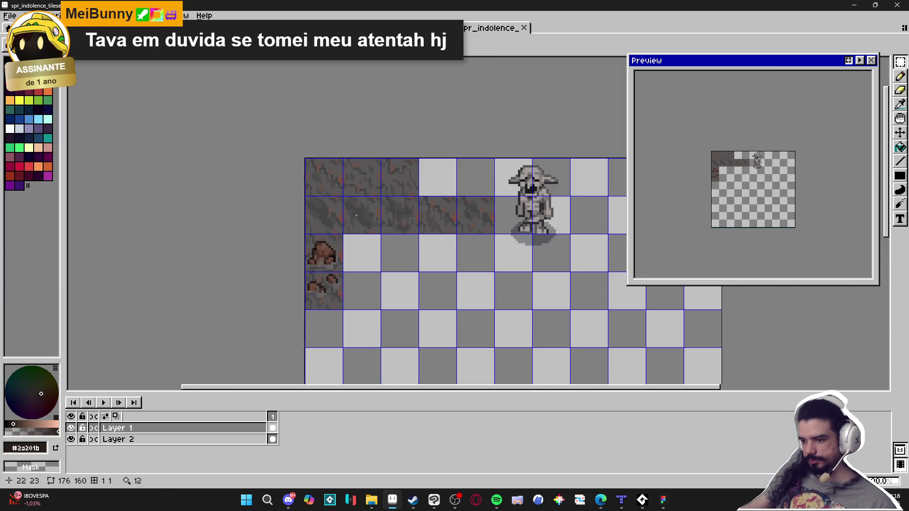
key("ctrl+Tab")
key("ctrl+Tab")
key("ctrl+Tab")
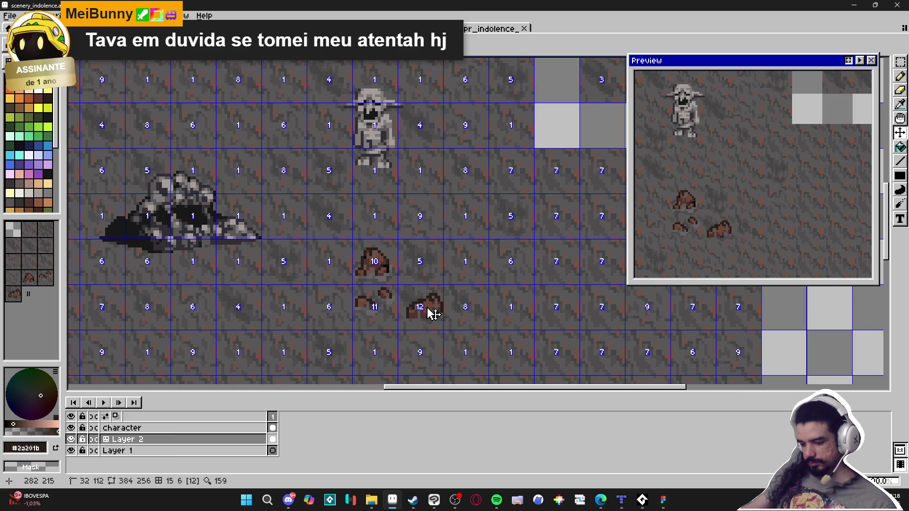
Copy the wide rock's 16x16 tile and paste it into an empty spr_indolence cell
key("m")
left_click_drag(419, 296, 433, 322)
key("ctrl+c")
left_click(488, 29)
scroll(351, 278, "up", 2)
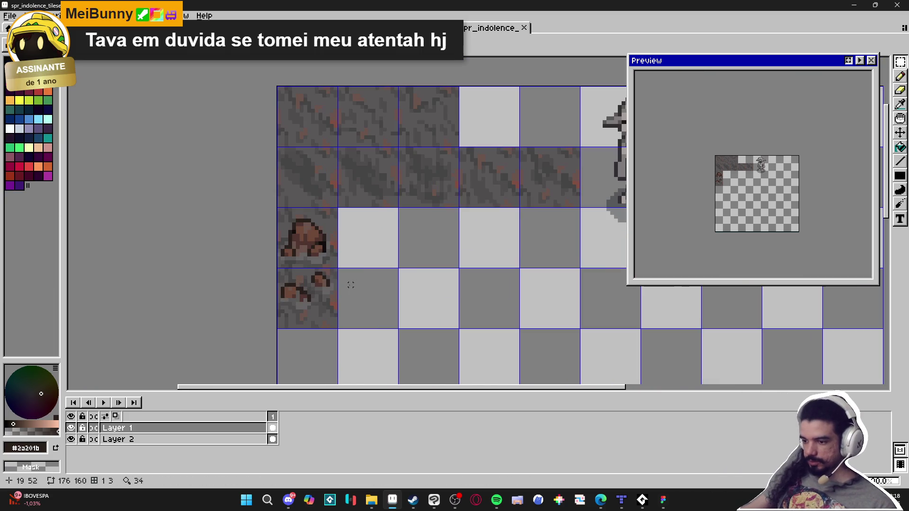
key("ctrl+v")
left_click_drag(480, 219, 376, 298)
scroll(380, 309, "up", 1)
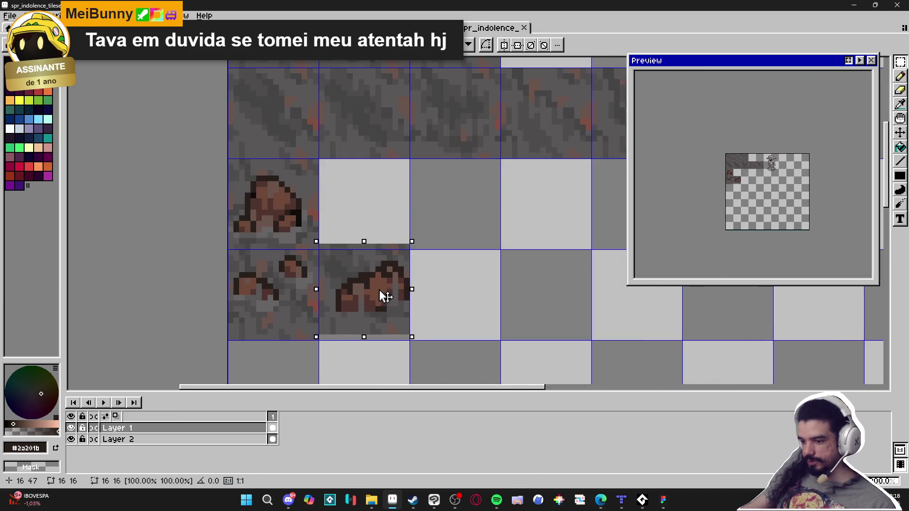
key("ctrl+d")
Move the pasted rock tile up one cell, right beside the original rock
scroll(383, 304, "down", 2)
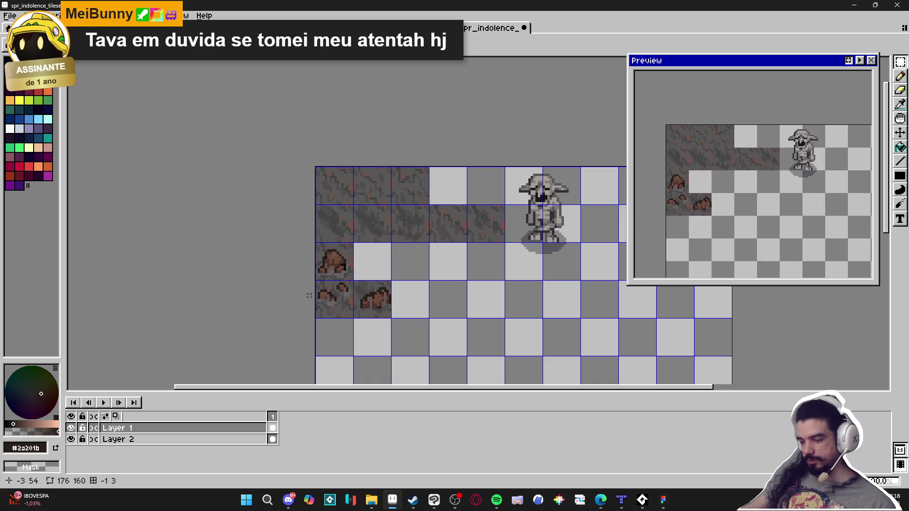
left_click_drag(372, 303, 360, 284)
left_click_drag(363, 317, 364, 279)
key("ctrl+d")
scroll(363, 279, "down", 1)
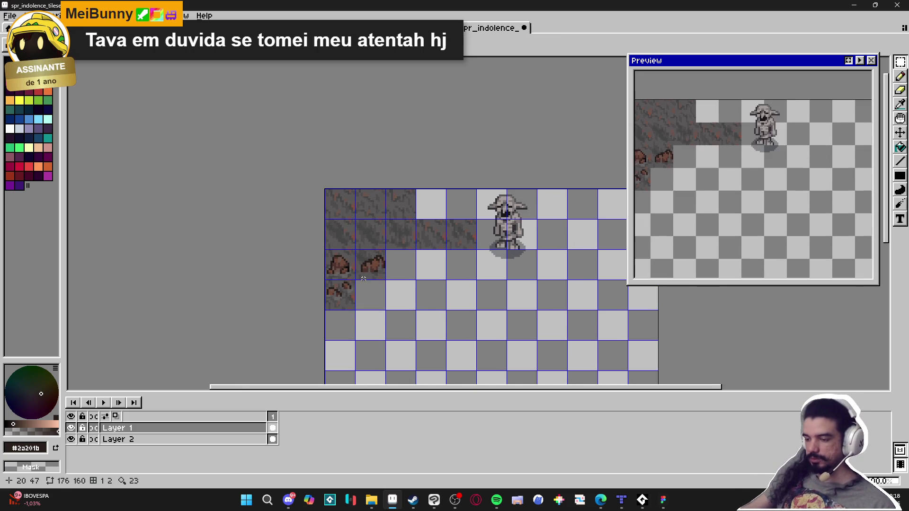
scroll(372, 278, "down", 1)
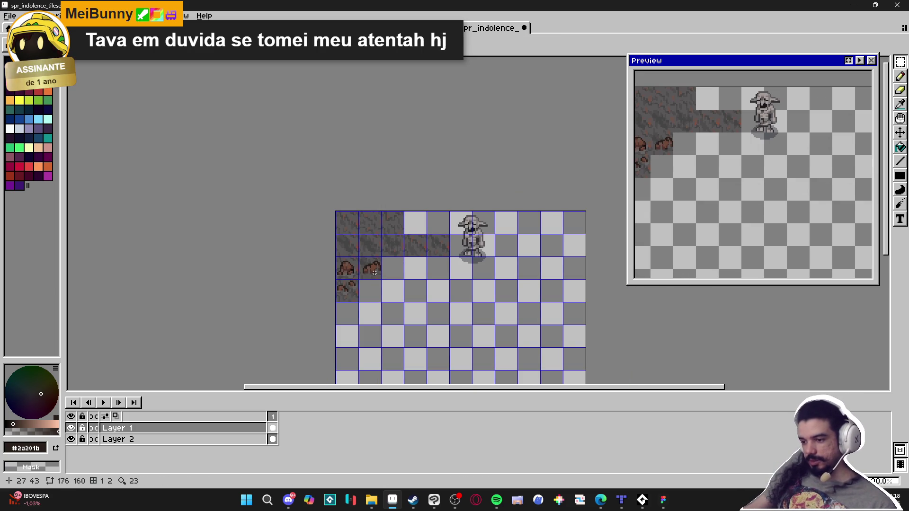
scroll(372, 281, "up", 6)
key("b")
scroll(348, 282, "up", 2)
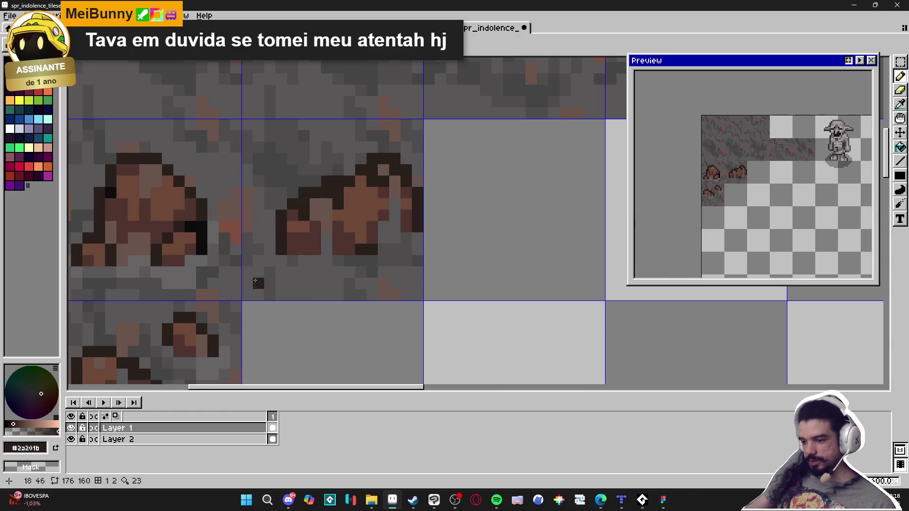
Sample the stone greys #676464 and #4f4d4d, then #676464 again
left_click(172, 278, "alt")
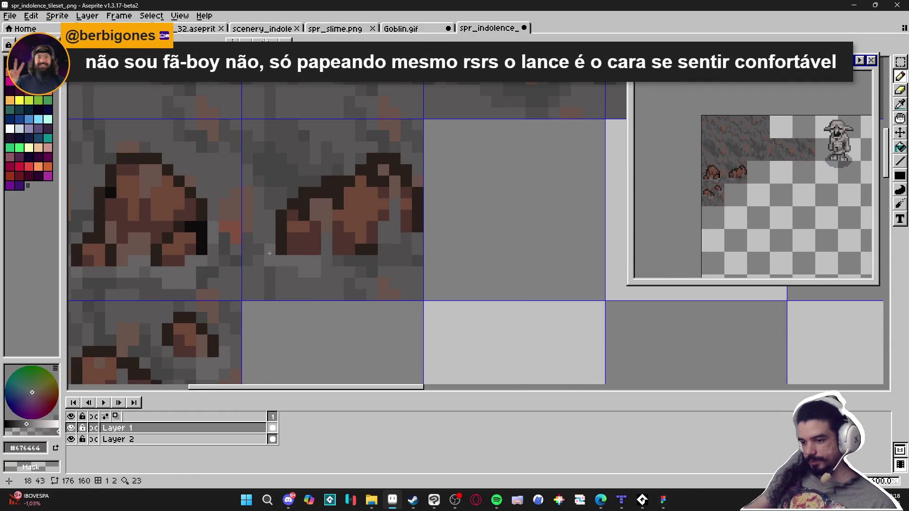
scroll(313, 266, "down", 2)
scroll(322, 265, "up", 2)
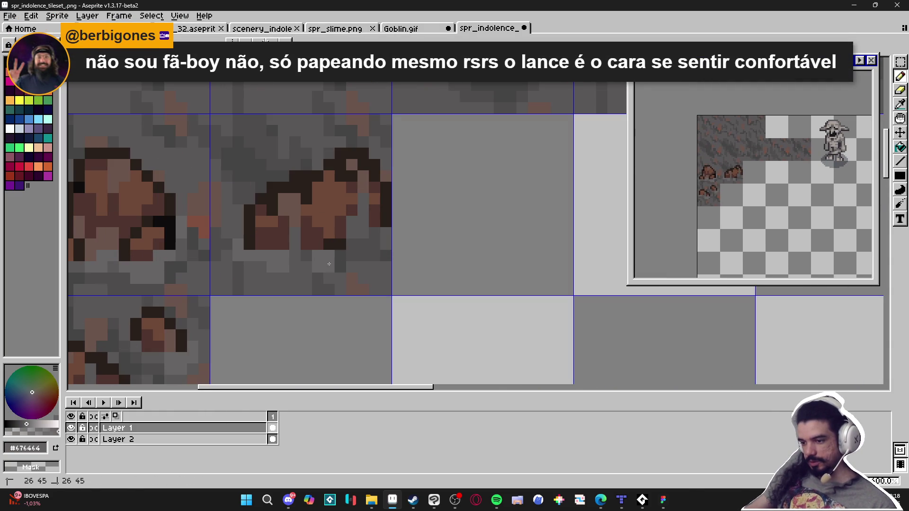
left_click(355, 264, "alt")
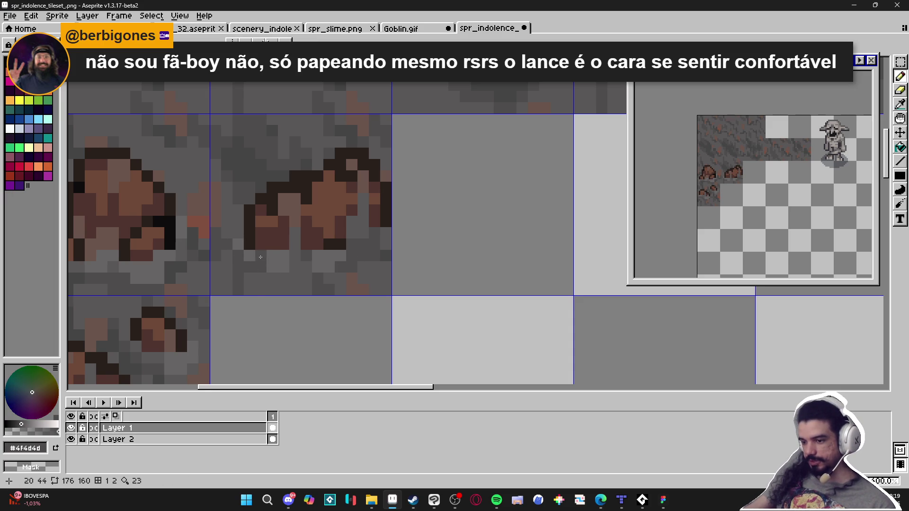
scroll(233, 248, "down", 2)
scroll(284, 251, "up", 2)
left_click(264, 250, "alt")
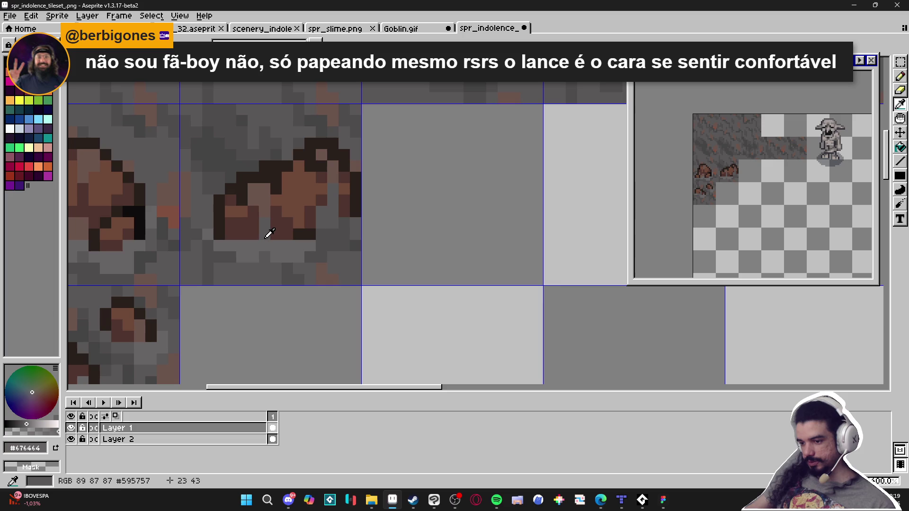
Sample two more stone greys from the tileset, ending on #4f4d4d
scroll(303, 254, "down", 1)
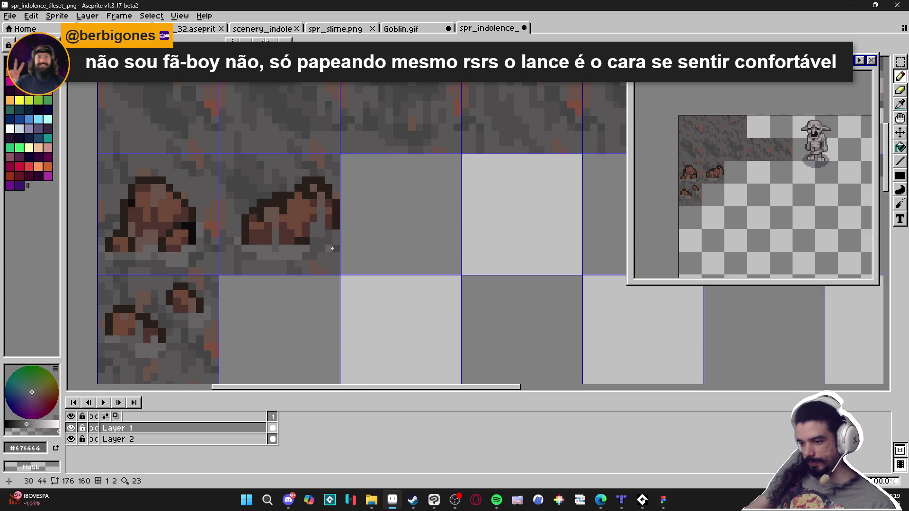
scroll(318, 248, "down", 1)
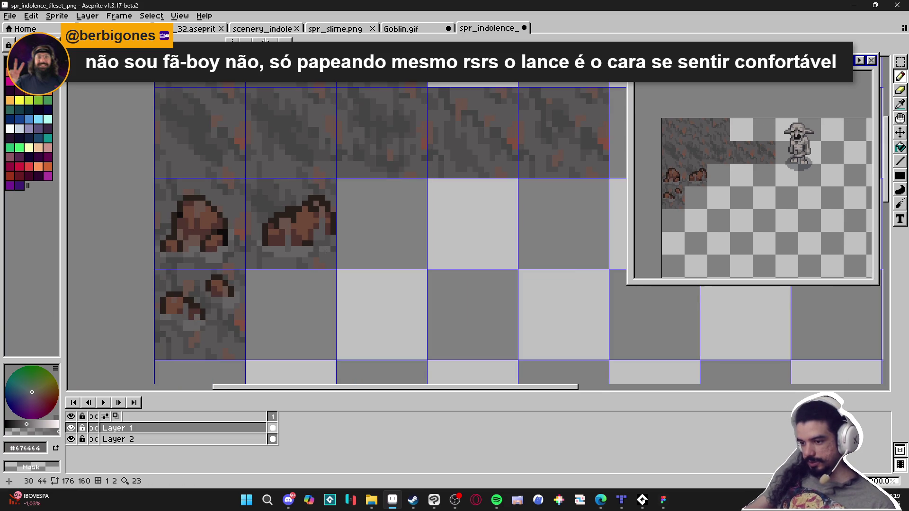
scroll(326, 251, "up", 1)
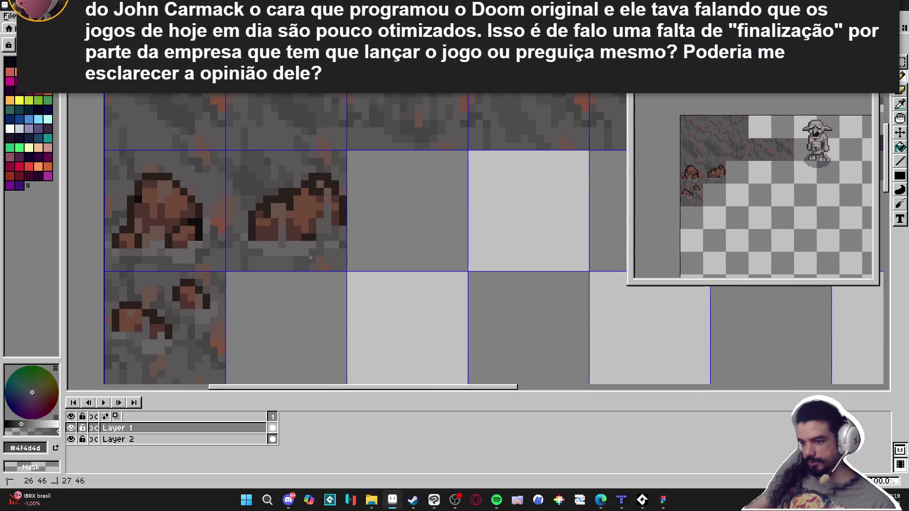
scroll(280, 260, "down", 3)
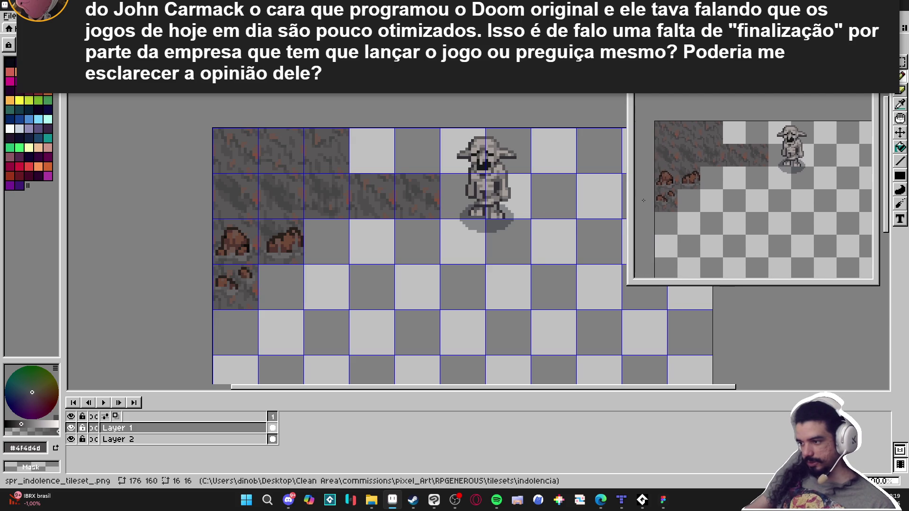
scroll(292, 260, "up", 4)
left_click(287, 277, "alt")
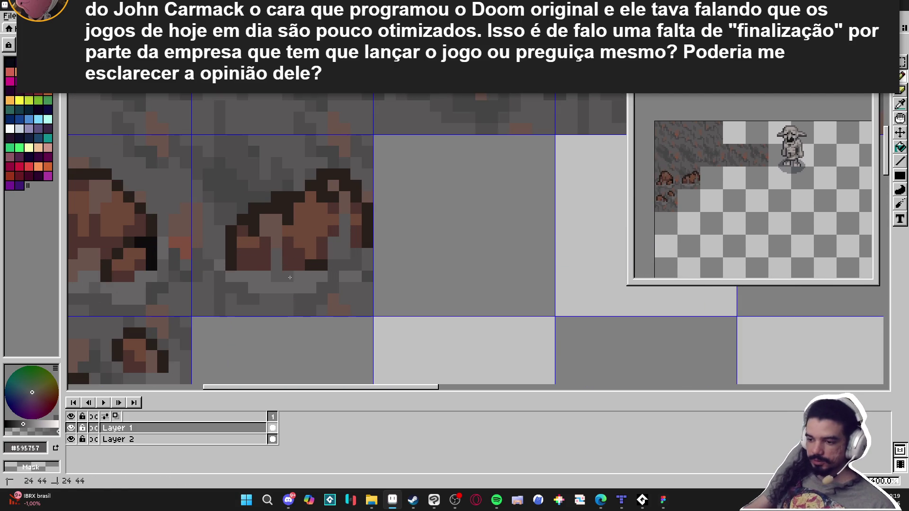
left_click(333, 278, "alt")
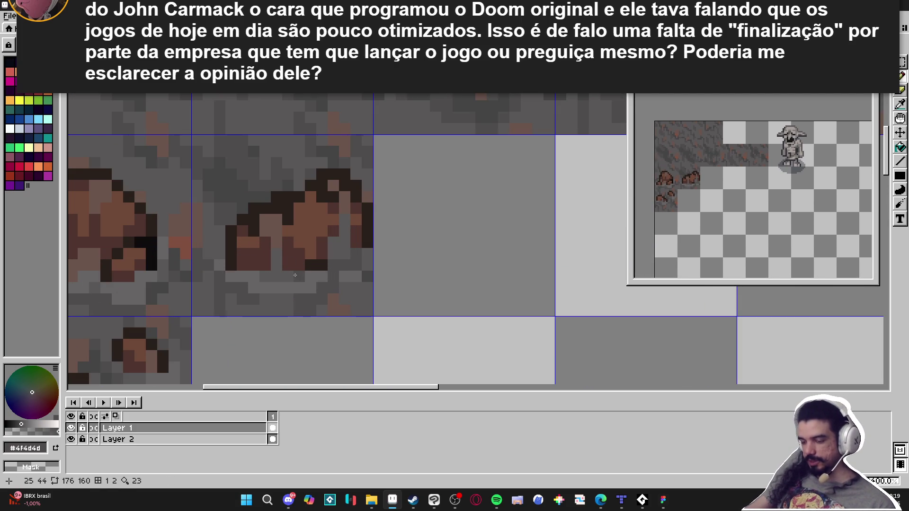
scroll(318, 286, "down", 2)
scroll(300, 278, "down", 2)
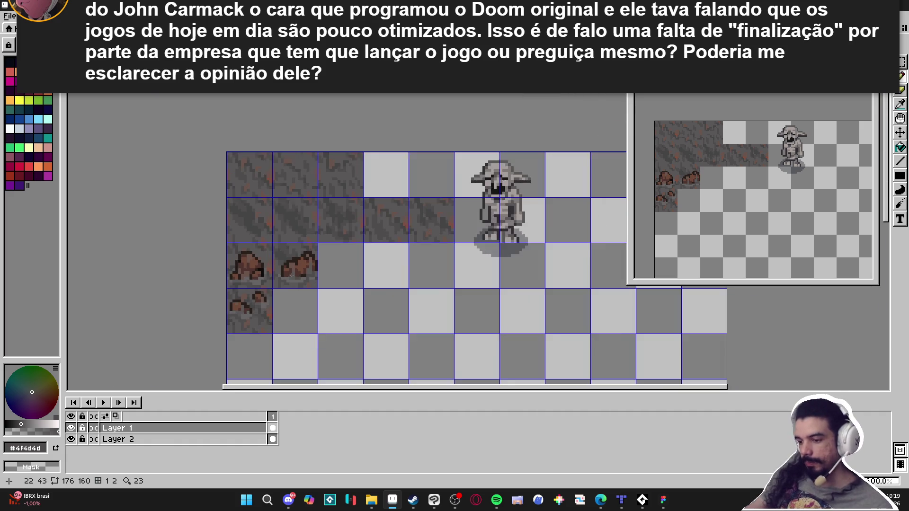
scroll(300, 278, "up", 2)
key("m")
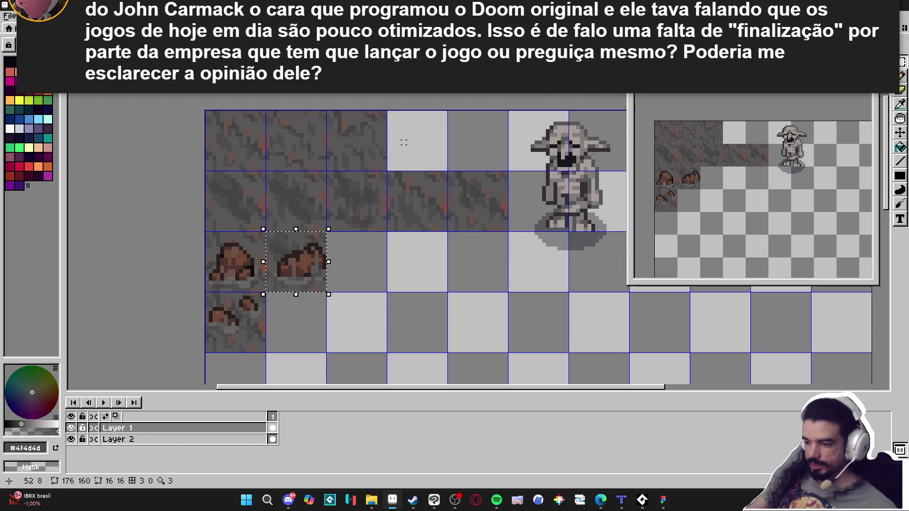
scroll(374, 213, "down", 2)
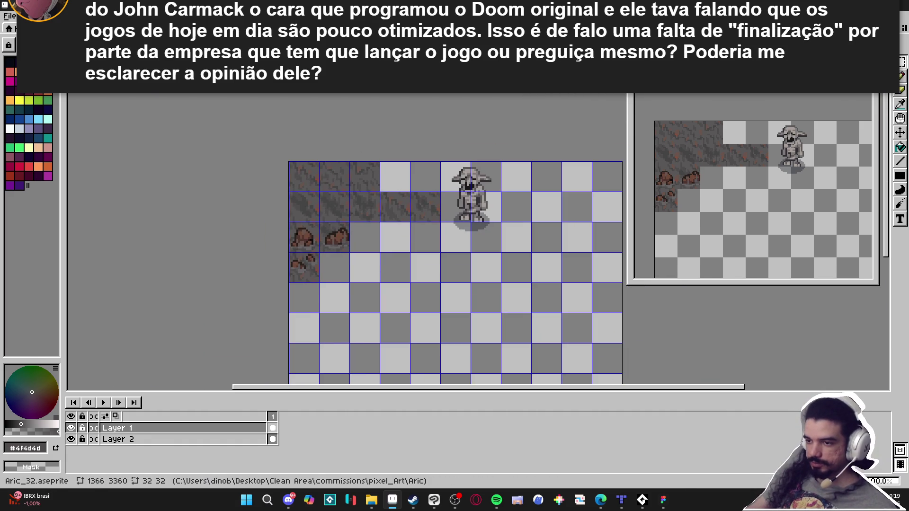
Move the rock slightly lower in the scenery mockup and drop it
key("ctrl+Tab")
key("ctrl+Tab")
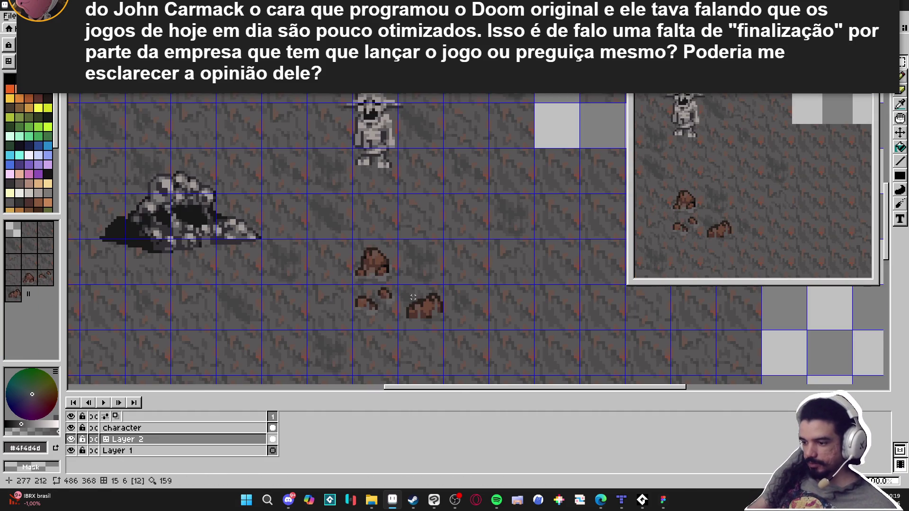
scroll(415, 304, "up", 2)
left_click_drag(416, 157, 541, 286)
mouse_move(448, 242)
left_mouse_down()
mouse_move(392, 300)
mouse_move(405, 317)
left_mouse_up()
key("ctrl+d")
Save scenery_indolence.aseprite
key("ctrl+s")
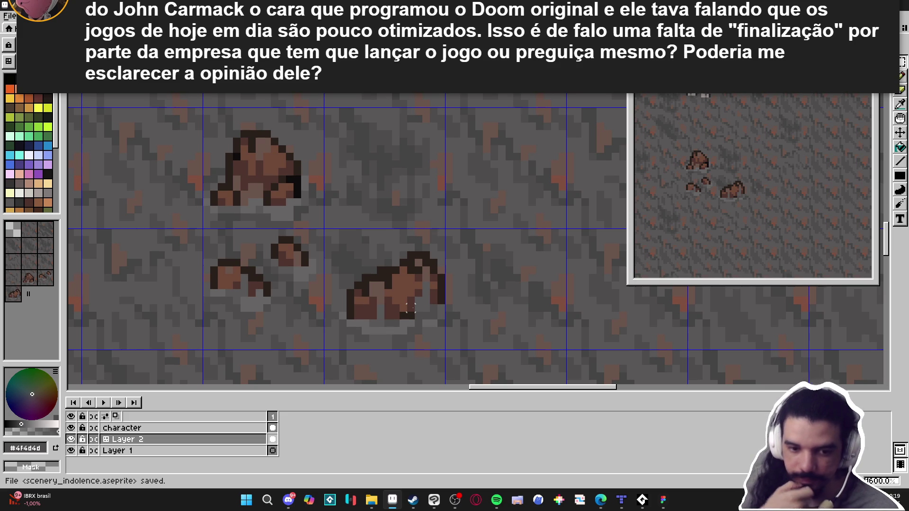
scroll(411, 308, "down", 1)
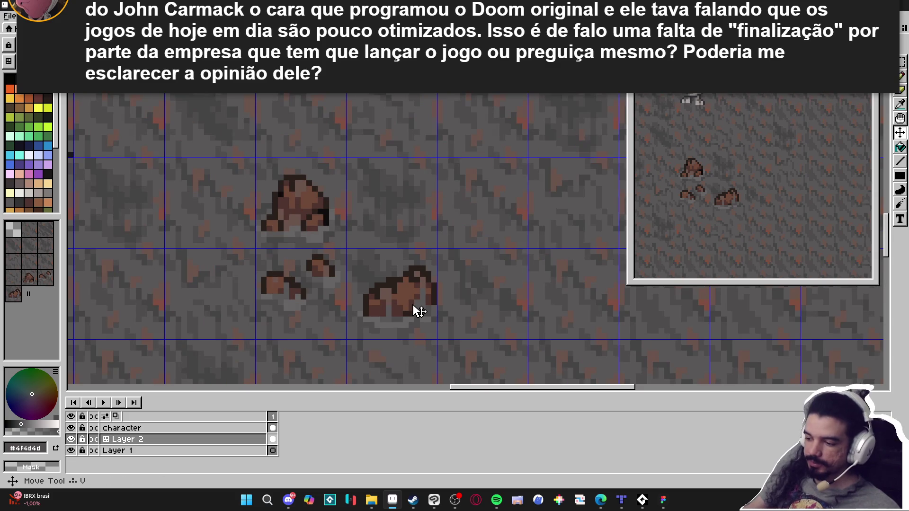
scroll(405, 304, "down", 3)
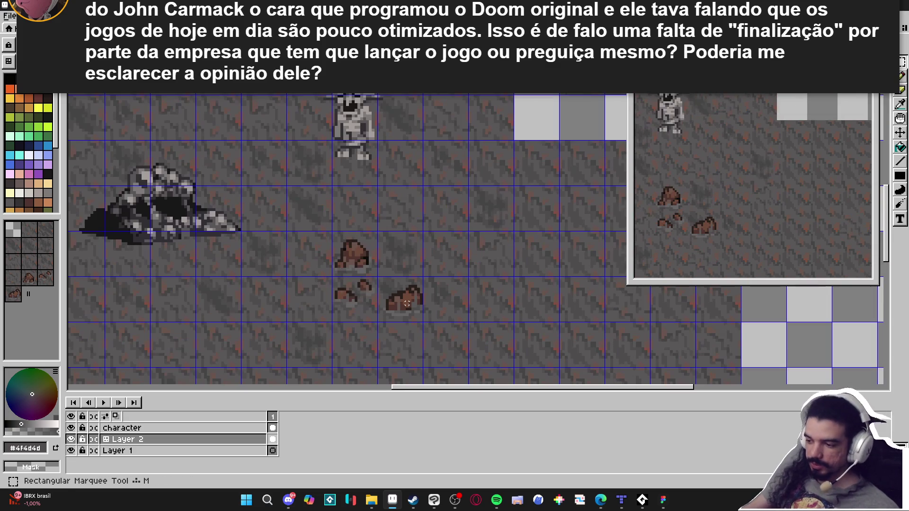
key("ctrl+s")
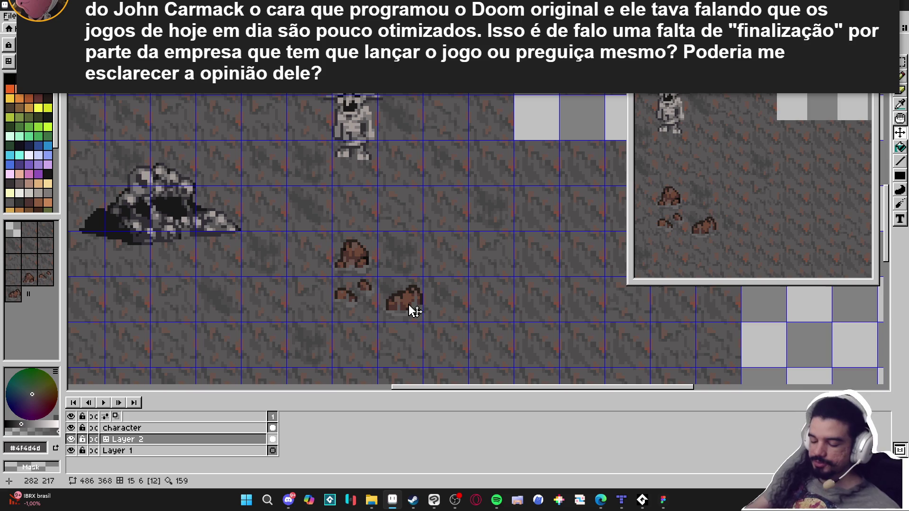
key("m")
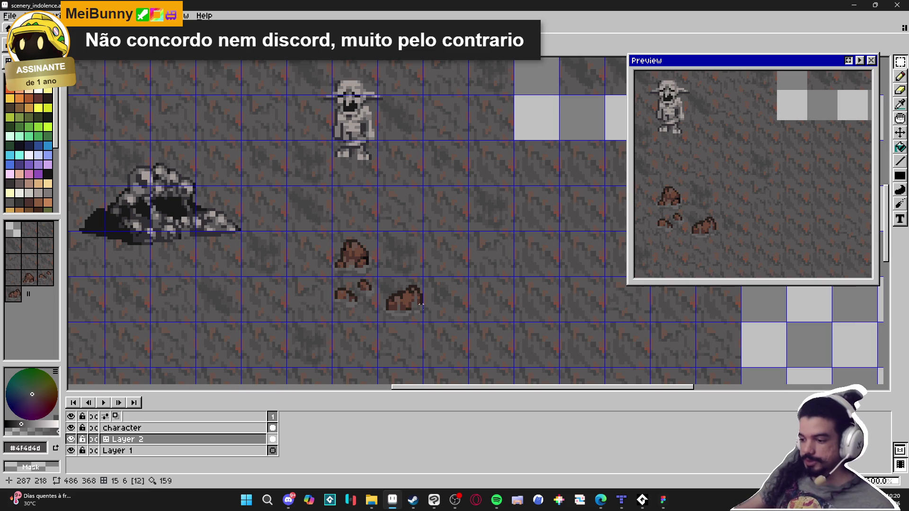
key("ctrl")
key("m")
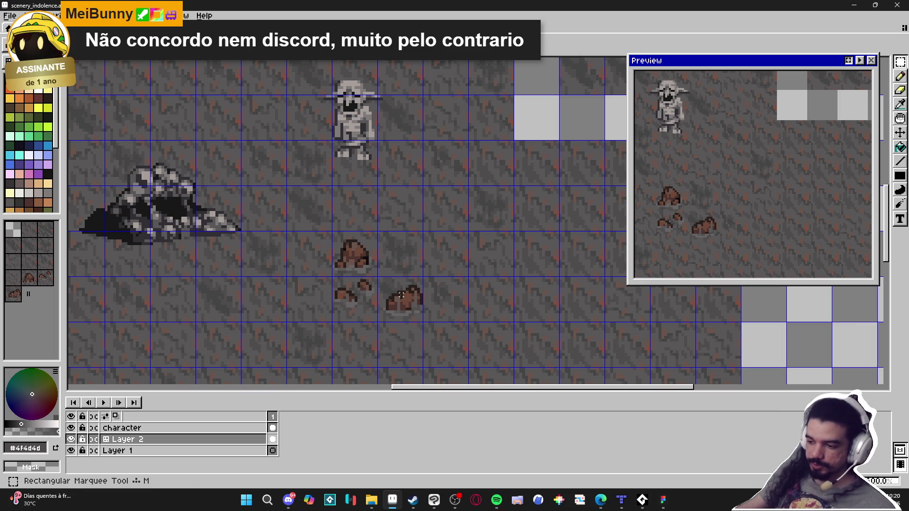
left_click(406, 301)
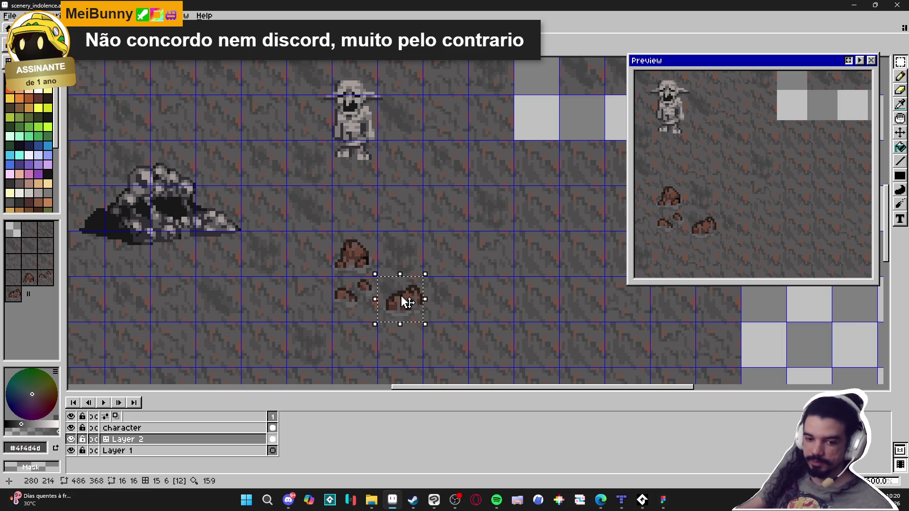
key("ctrl+d")
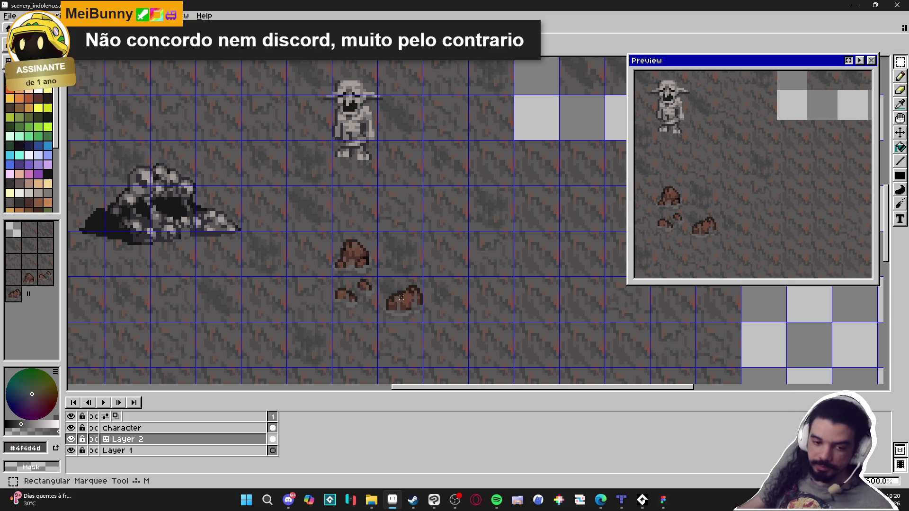
left_click_drag(402, 299, 408, 305)
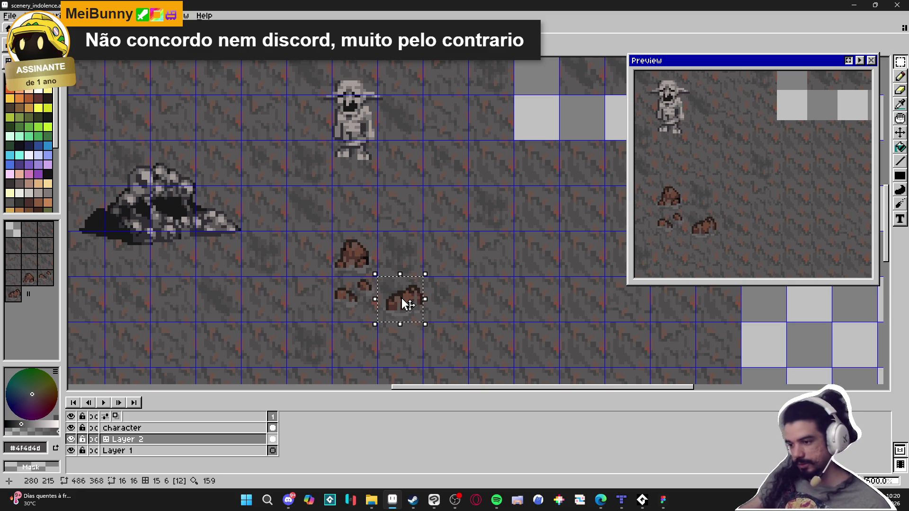
key("ctrl+d")
key("m")
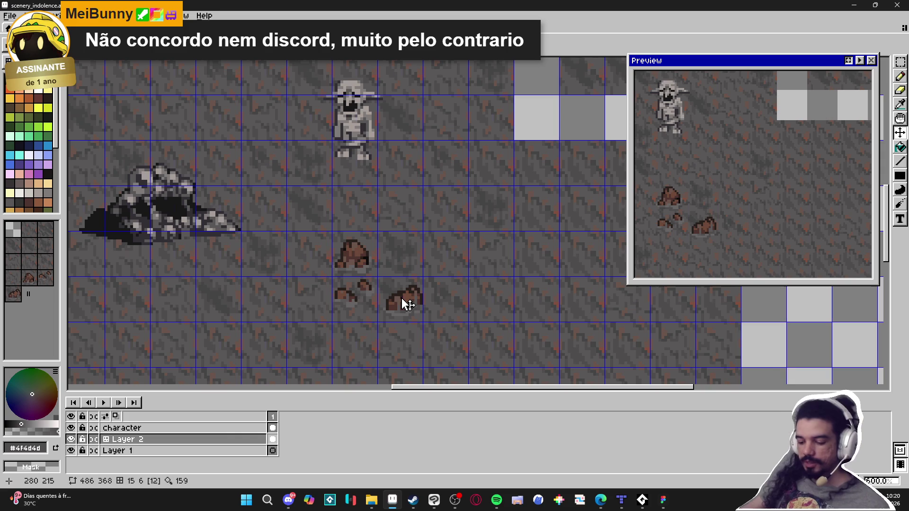
key("v")
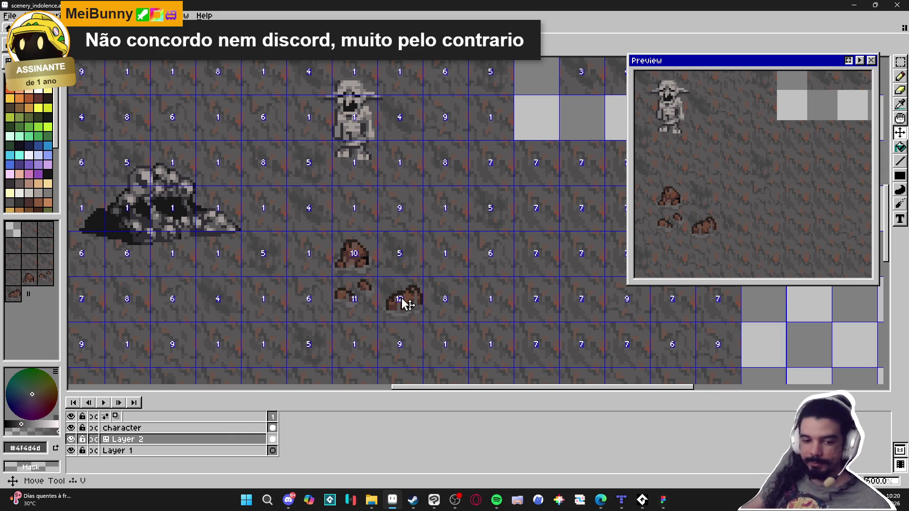
key("m")
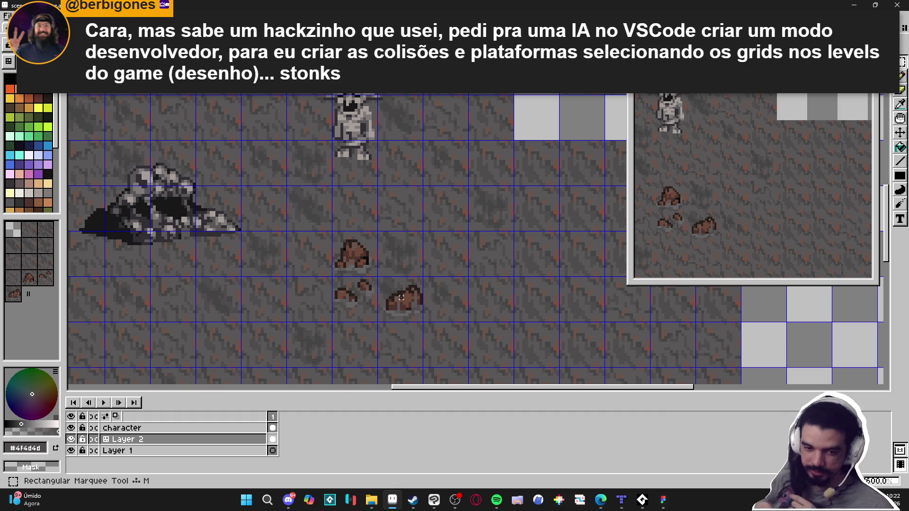
left_click(622, 500)
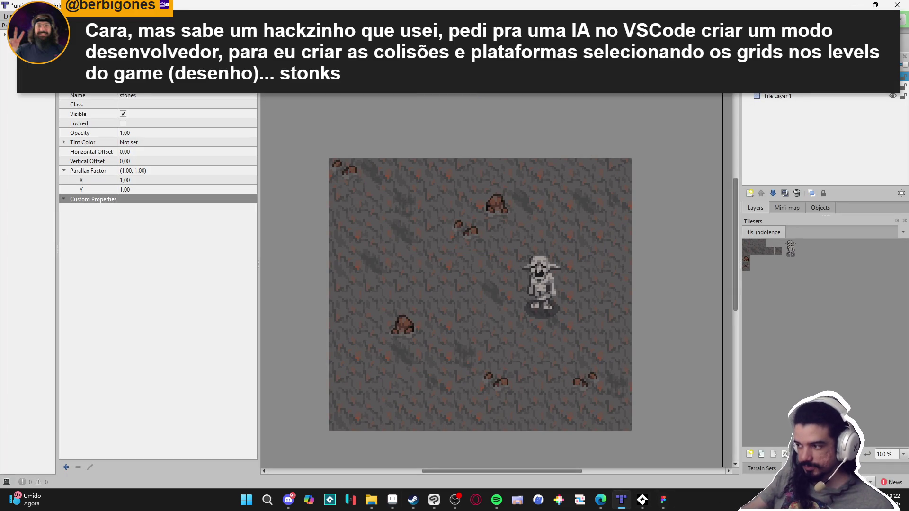
Paint a row of stone tiles above the map, then undo the stray row
left_click(747, 244)
left_click_drag(341, 113, 525, 112)
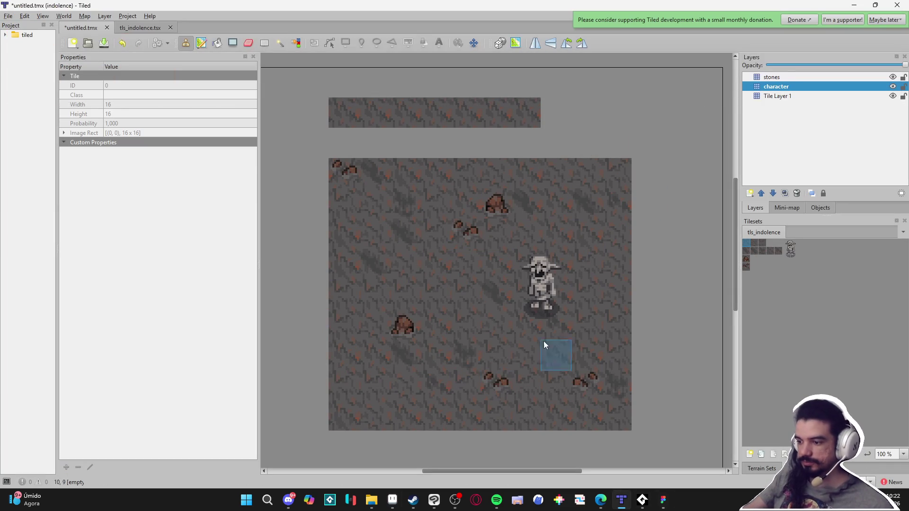
key("ctrl+z")
scroll(561, 291, "down", 2)
scroll(516, 286, "up", 1)
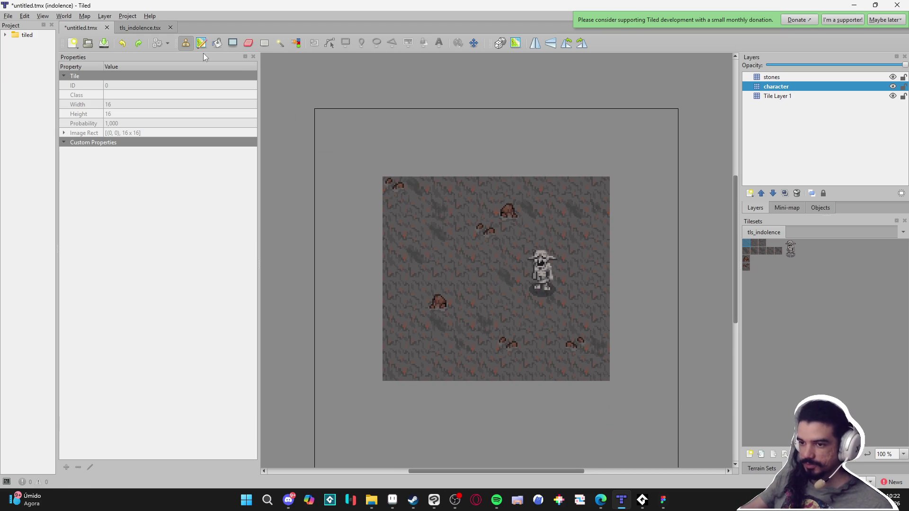
Check the tls_indolence tileset, return to the untitled map and bring up the File menu
left_click(123, 26)
left_click(82, 30)
left_click(8, 15)
Dismiss the File menu so the untitled goblin-and-stones map is in view
mouse_move(81, 166)
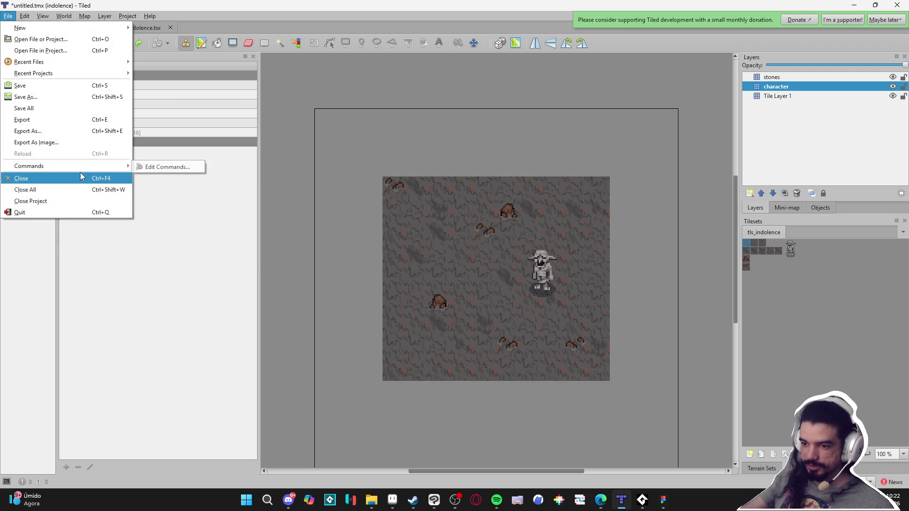
left_click(425, 16)
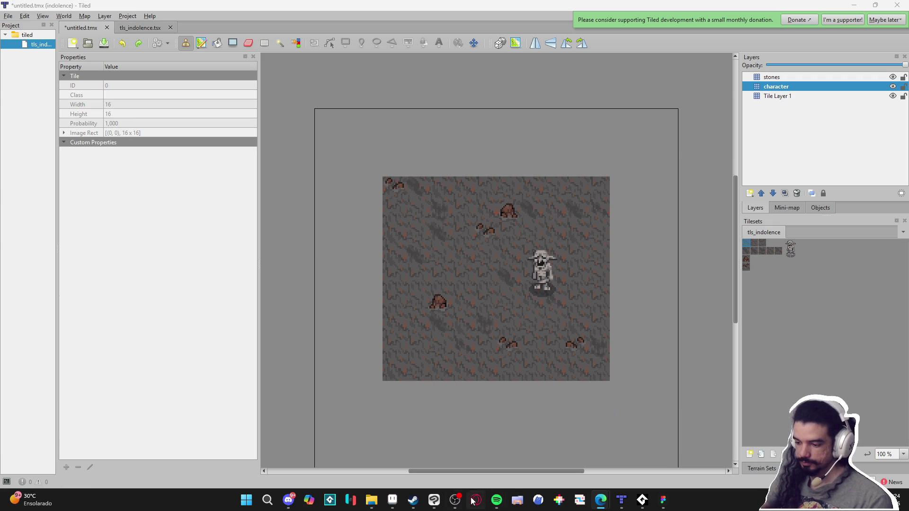
In Aseprite, toggle the move and rectangular selection tools and save the spr_indolence tileset image
left_click(392, 501)
key("v")
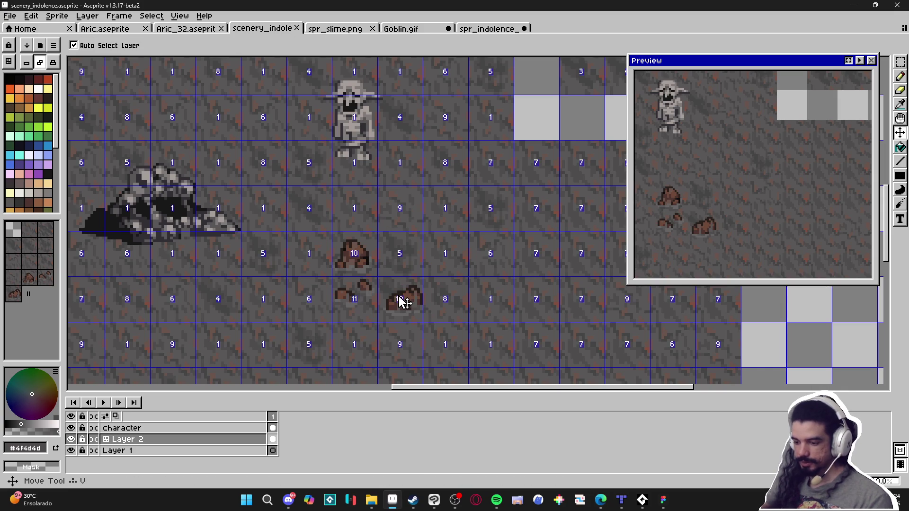
key("m")
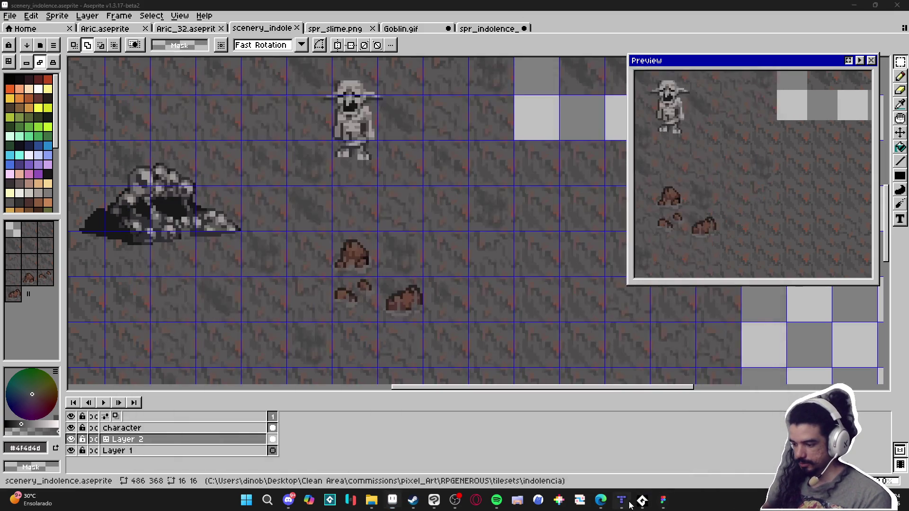
left_click(622, 501)
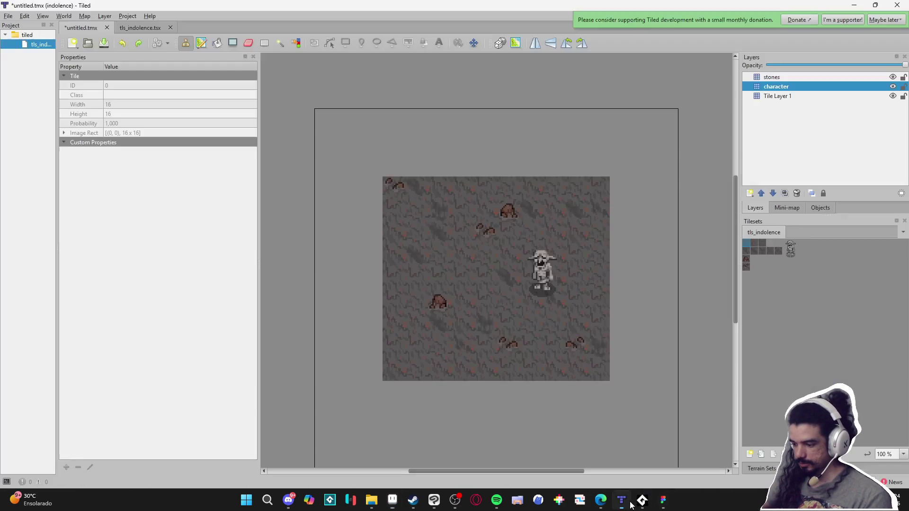
key("alt+Tab")
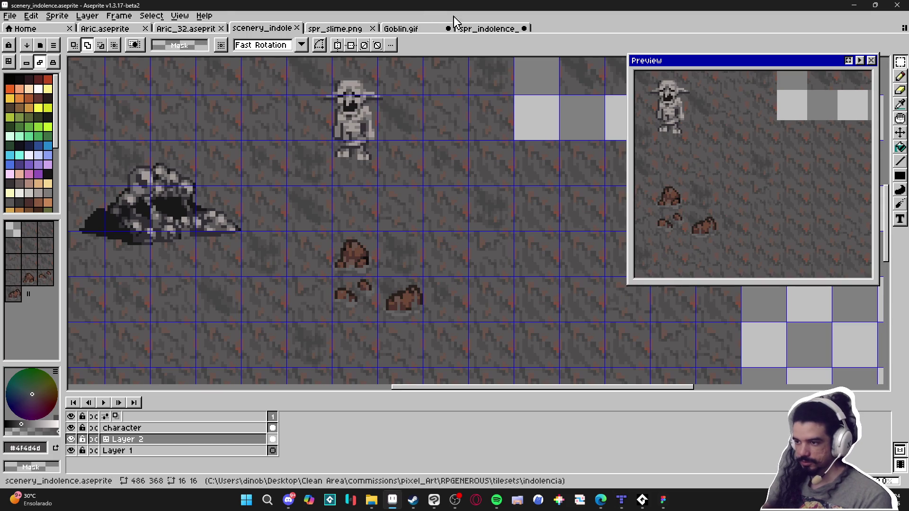
left_click(490, 28)
key("ctrl+s")
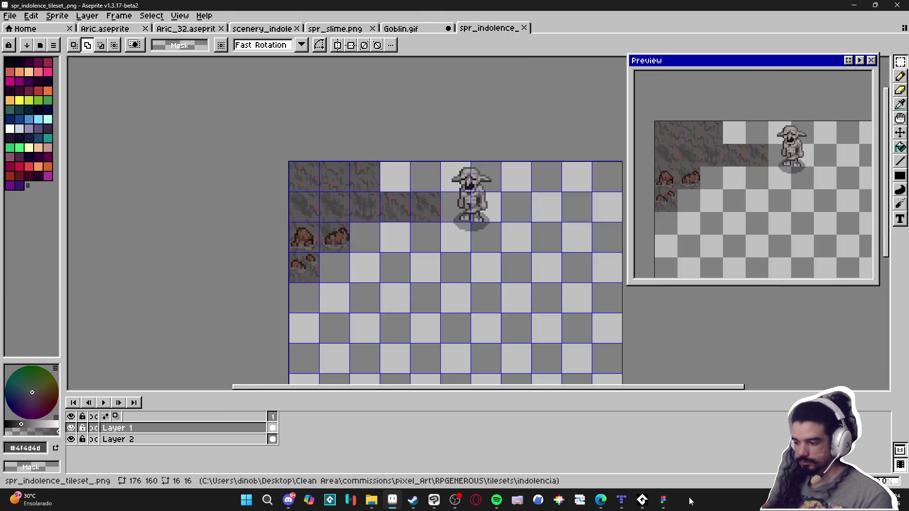
Back in Tiled, place two stone rocks on the map near the bottom
left_click(622, 501)
left_click(754, 261)
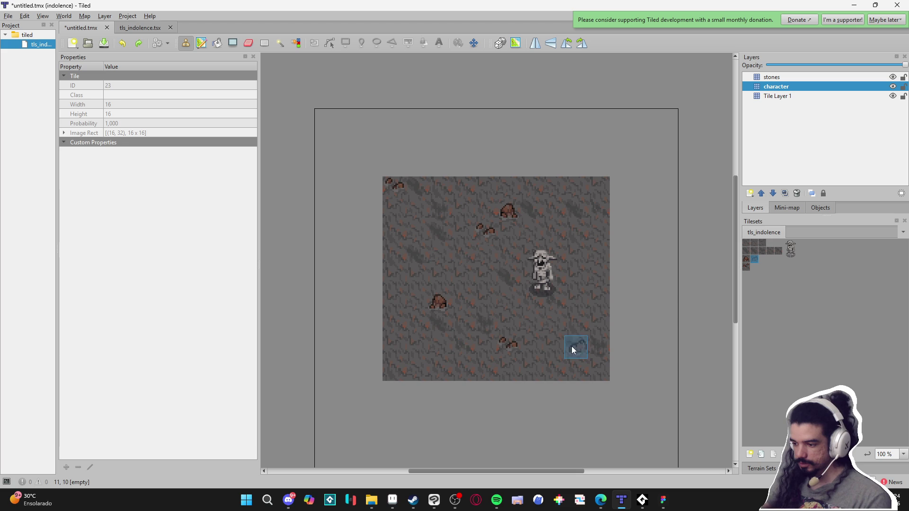
left_click(805, 77)
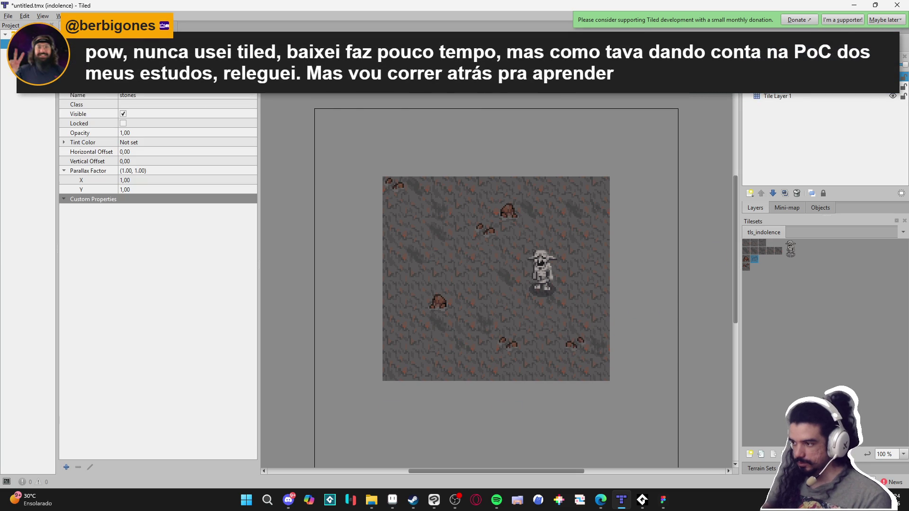
left_click(567, 346)
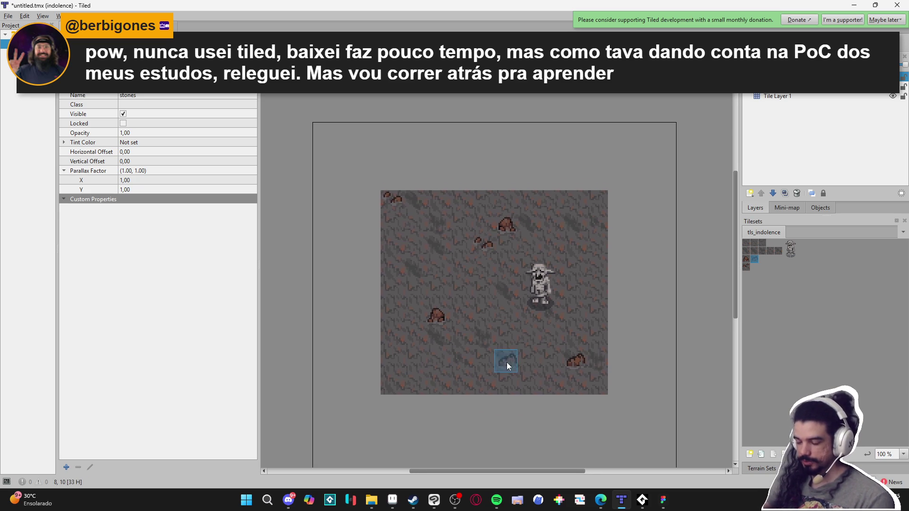
Pick the first three plain stone ground tiles and rectangle-fill the whole map with them
scroll(538, 289, "up", 2)
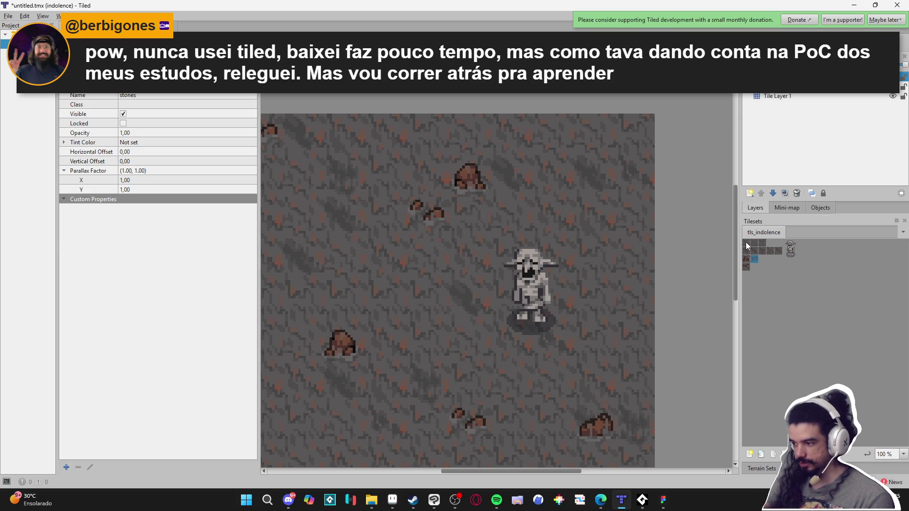
left_click_drag(747, 245, 762, 244)
scroll(459, 288, "right", 5)
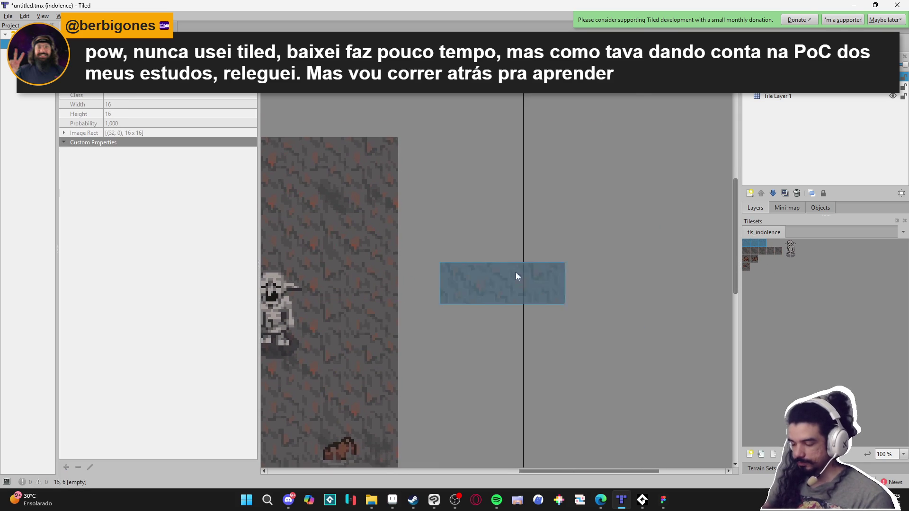
scroll(544, 294, "up", 2)
scroll(550, 301, "down", 3)
scroll(517, 251, "right", 3)
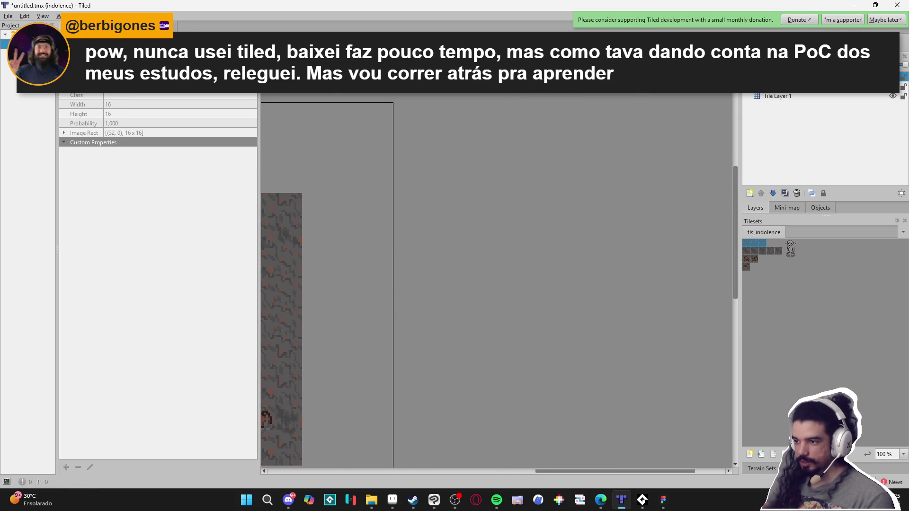
scroll(479, 169, "right", 3)
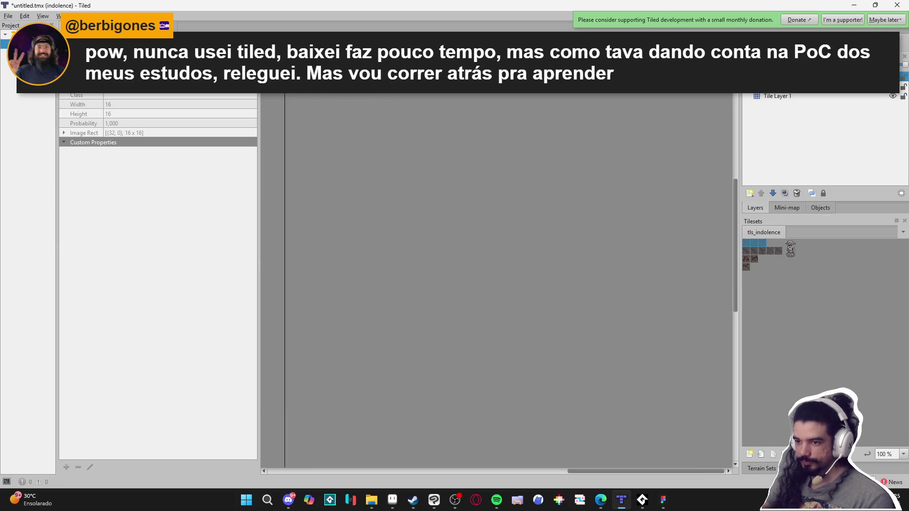
mouse_move(370, 126)
left_mouse_down()
mouse_move(608, 363)
mouse_move(601, 367)
mouse_move(633, 407)
mouse_move(663, 423)
left_mouse_up()
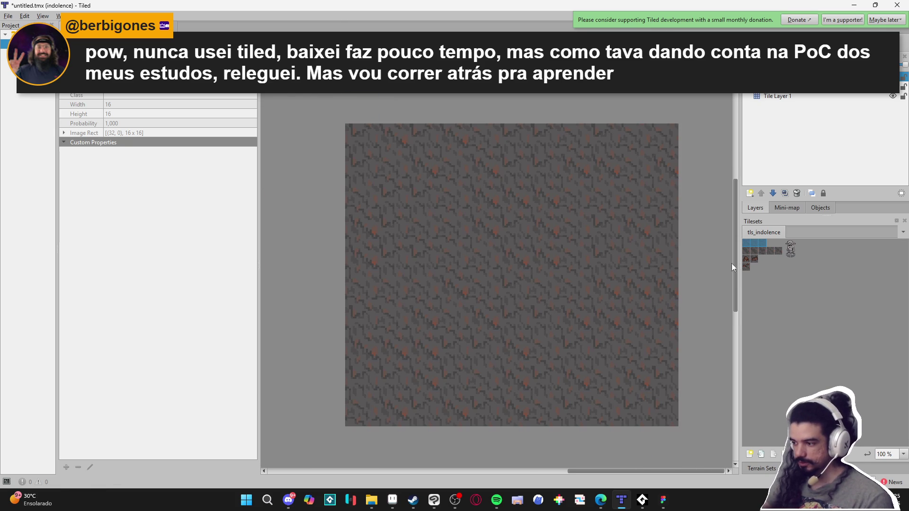
scroll(490, 231, "up", 2)
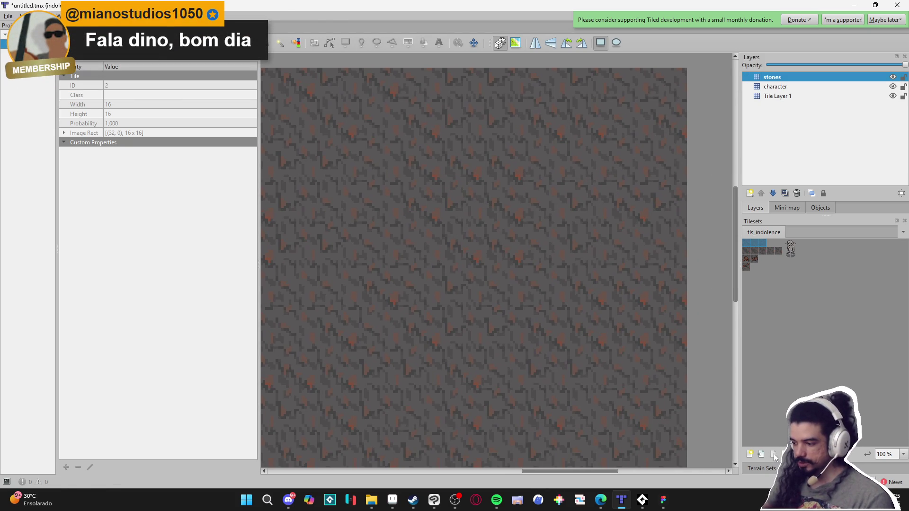
left_click(774, 455)
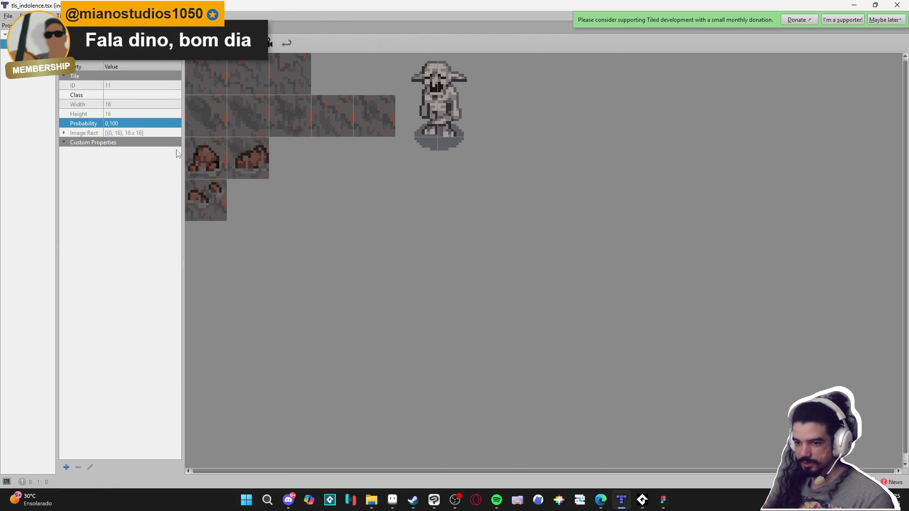
left_click(224, 71)
left_click(239, 76)
left_click(278, 78)
left_click(237, 78)
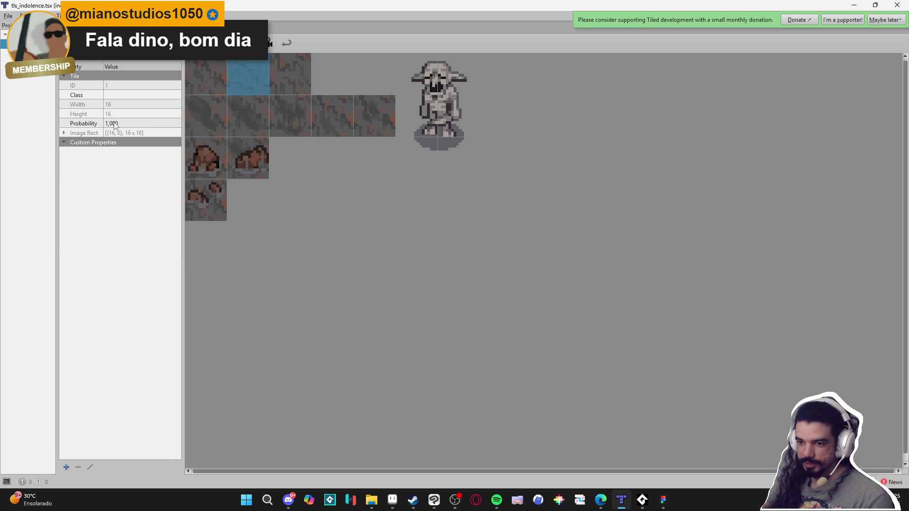
left_click(295, 76)
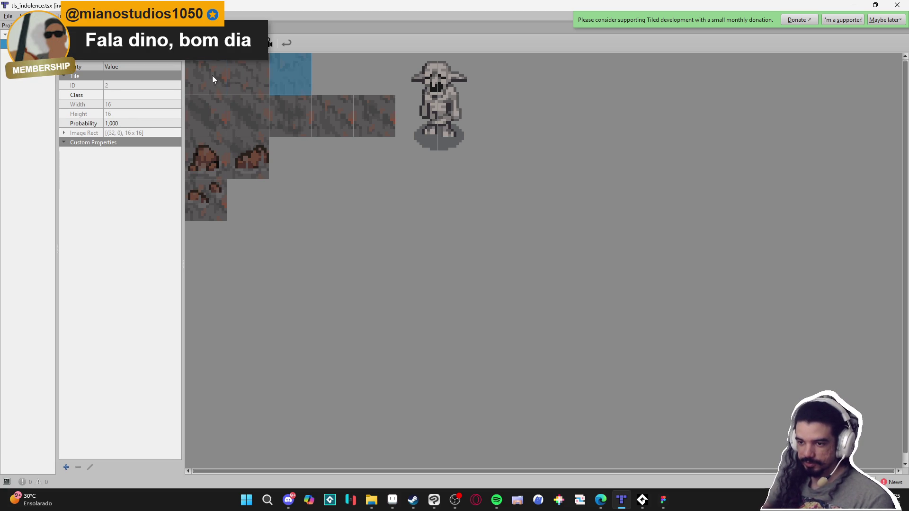
left_click(212, 76)
key("Right")
key("Right")
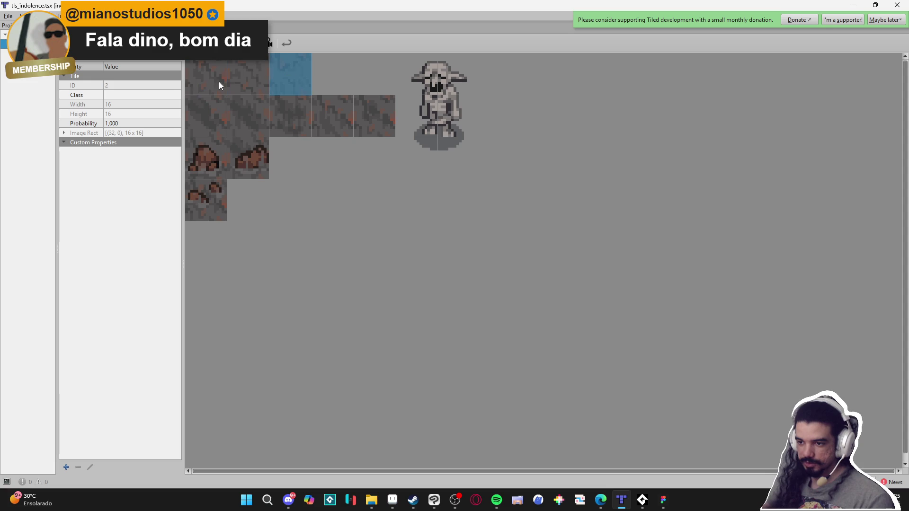
left_click(246, 115)
left_click(306, 126)
left_click(351, 126)
left_click(359, 125)
left_click(219, 120)
left_click(271, 123)
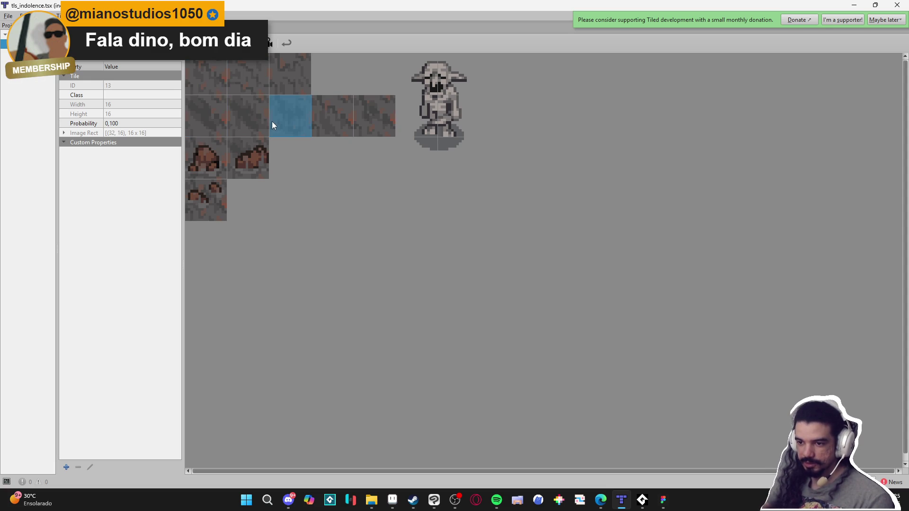
left_click(152, 30)
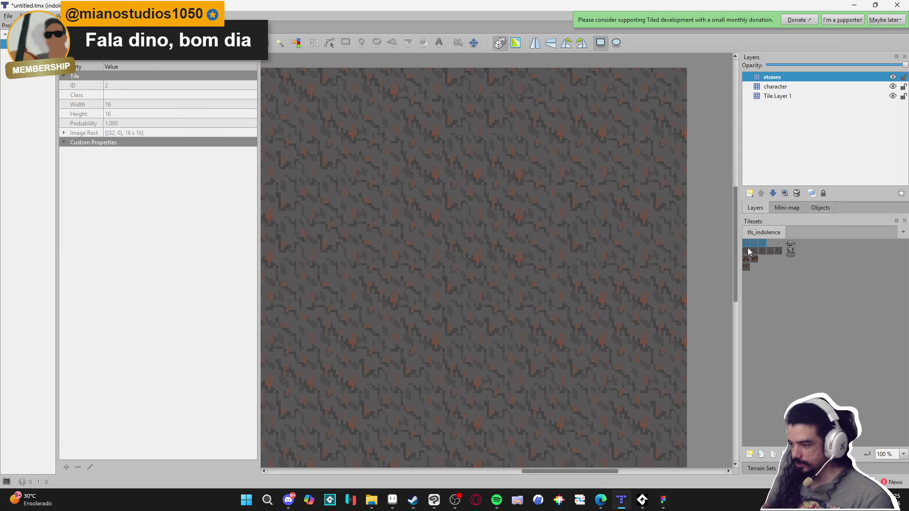
Rectangle-fill the whole 11x10 map with a random mix of stone variant tiles
left_click_drag(750, 251, 762, 248)
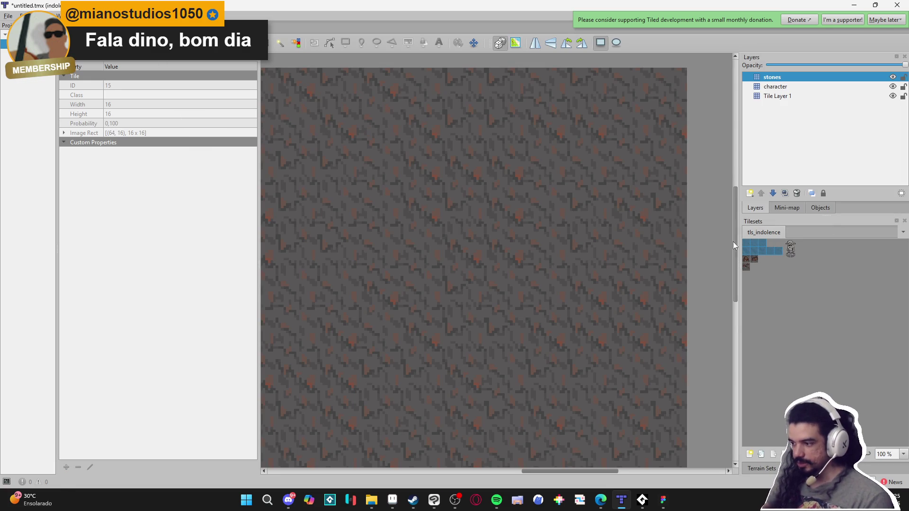
scroll(479, 242, "down", 3)
mouse_move(353, 163)
left_mouse_down()
mouse_move(440, 227)
mouse_move(583, 363)
left_mouse_up()
scroll(447, 291, "up", 3)
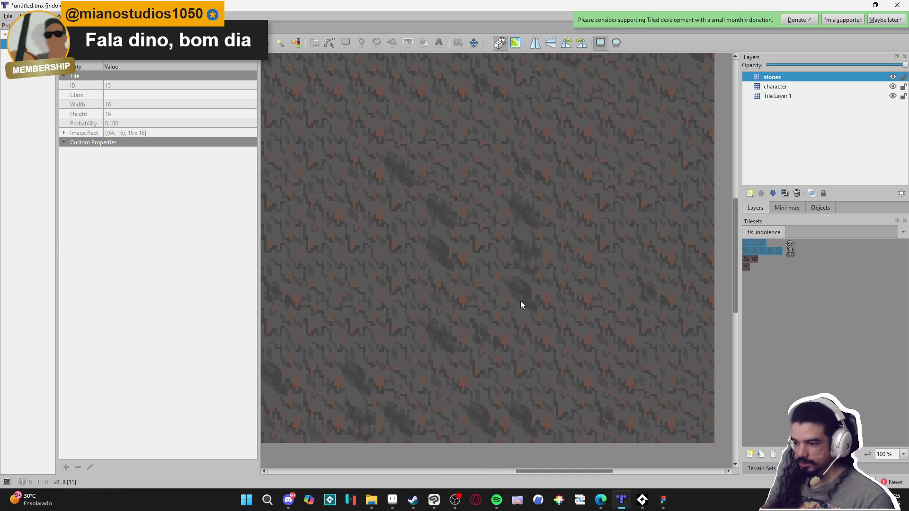
scroll(468, 222, "down", 2)
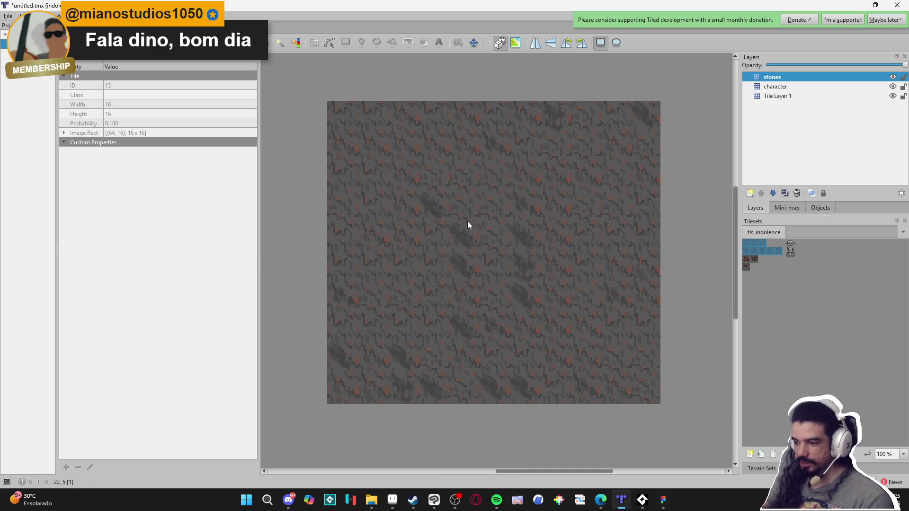
Reshuffle the random stone pattern until it looks even, then go to the recent projects list
key("ctrl+z")
left_click(513, 257)
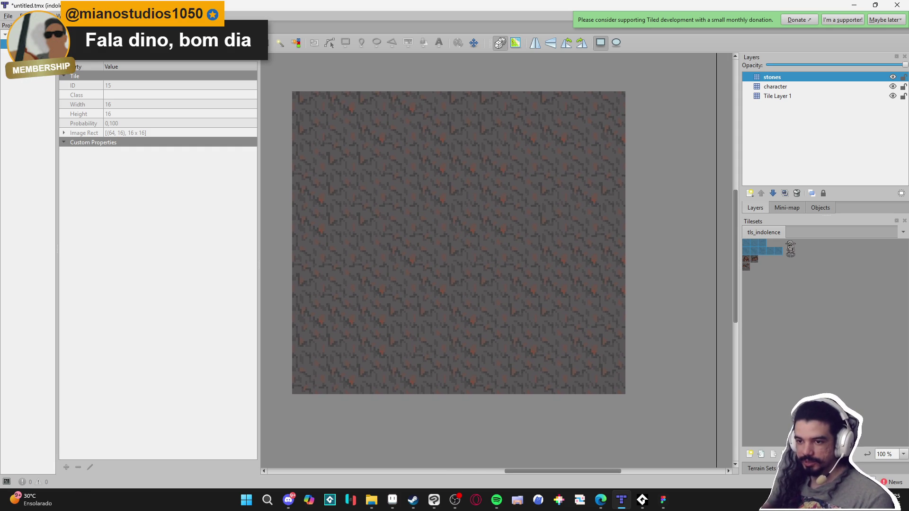
left_click(8, 15)
mouse_move(103, 75)
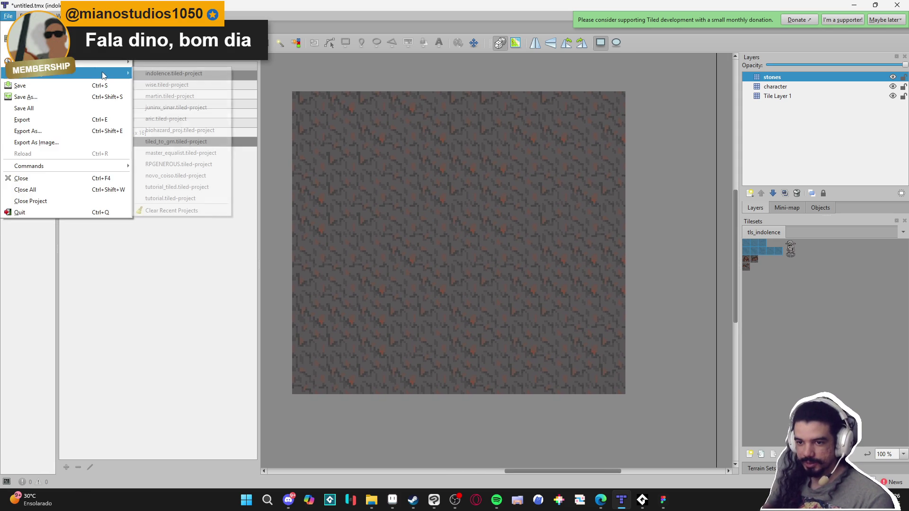
Switch to the wise project, saving the current stone map as indolence_map
left_click(208, 88)
left_click(442, 263)
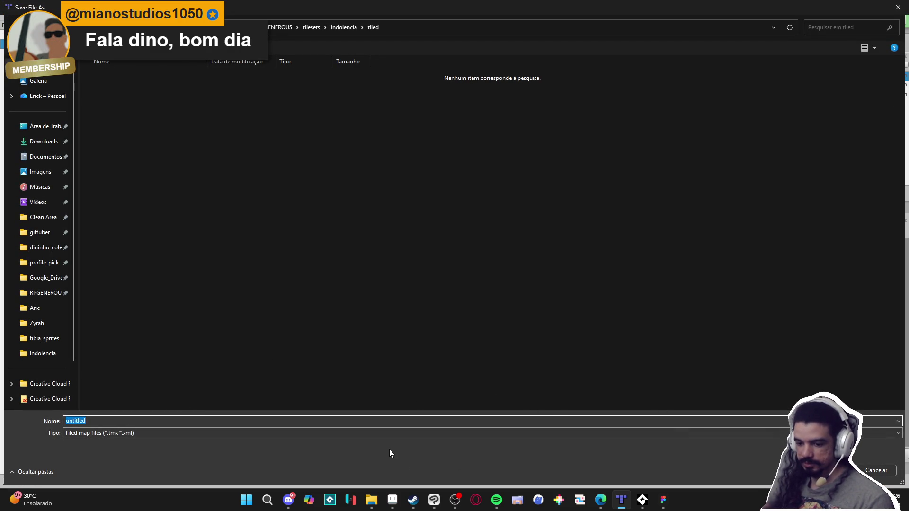
type("indolence_map")
key("Return")
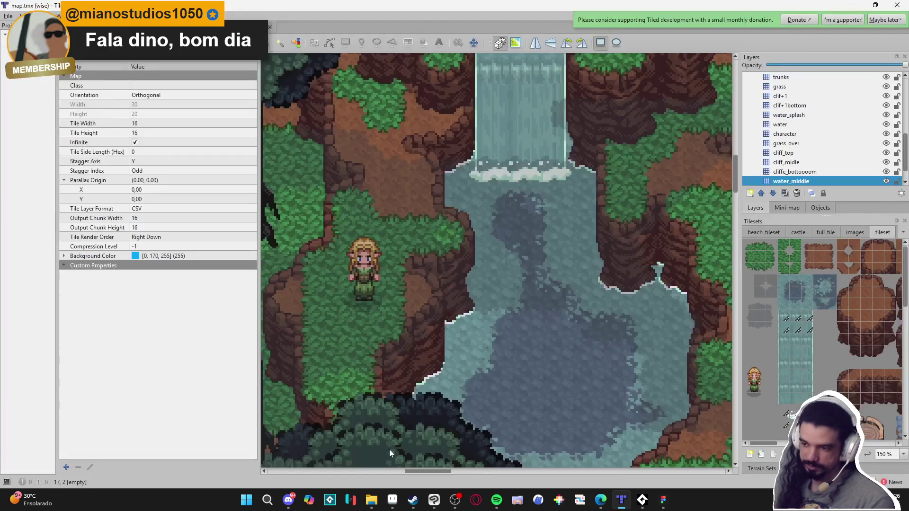
Show the wise map's terrain sets and bring an empty stretch of water into view
scroll(633, 209, "down", 5)
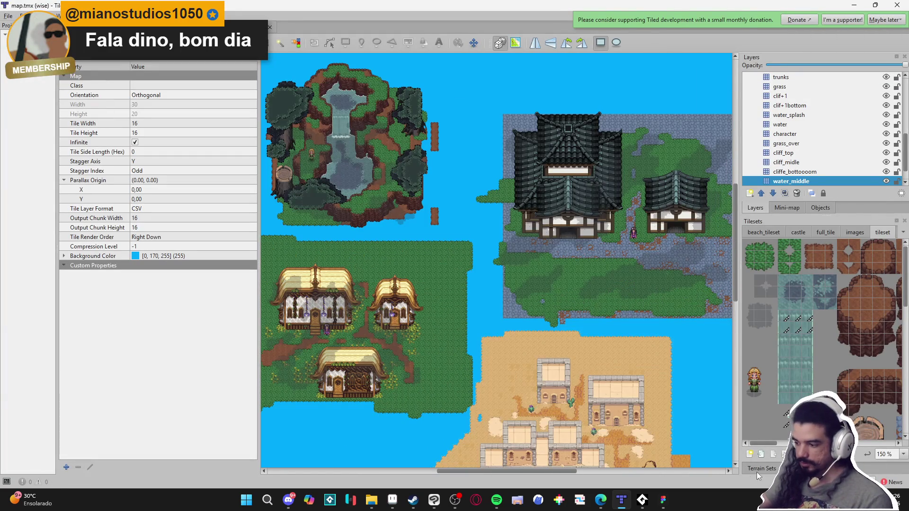
left_click(761, 468)
scroll(550, 348, "down", 3)
scroll(777, 393, "down", 1)
mouse_move(621, 294)
left_mouse_down()
mouse_move(422, 293)
mouse_move(418, 336)
left_mouse_up()
Paint a large dirt landmass over the open water with the dirt terrain, then open tileset.tsx
left_click(772, 358)
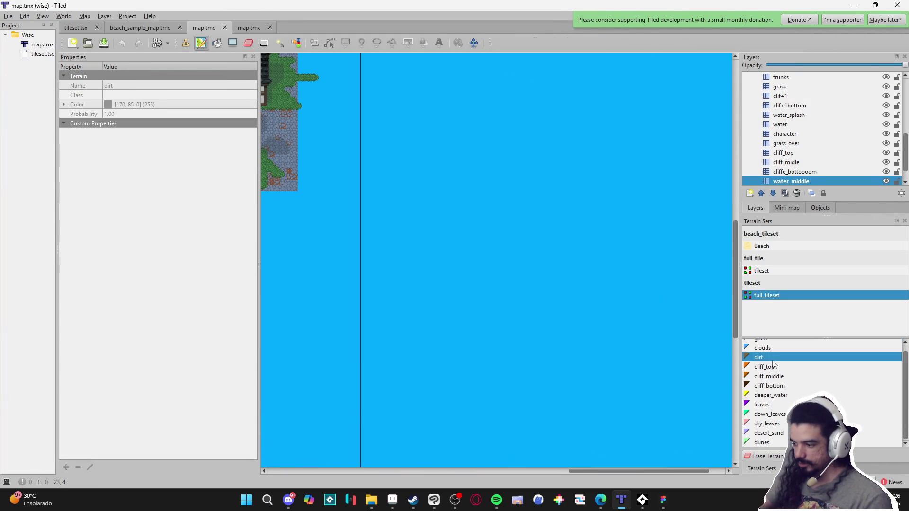
scroll(521, 294, "up", 3)
mouse_move(411, 205)
left_mouse_down()
mouse_move(593, 312)
mouse_move(320, 254)
mouse_move(400, 255)
mouse_move(443, 139)
mouse_move(496, 155)
mouse_move(591, 265)
mouse_move(383, 231)
mouse_move(417, 341)
mouse_move(381, 377)
mouse_move(507, 190)
mouse_move(642, 142)
mouse_move(647, 353)
mouse_move(637, 320)
mouse_move(647, 408)
mouse_move(672, 378)
left_mouse_up()
left_click(764, 473)
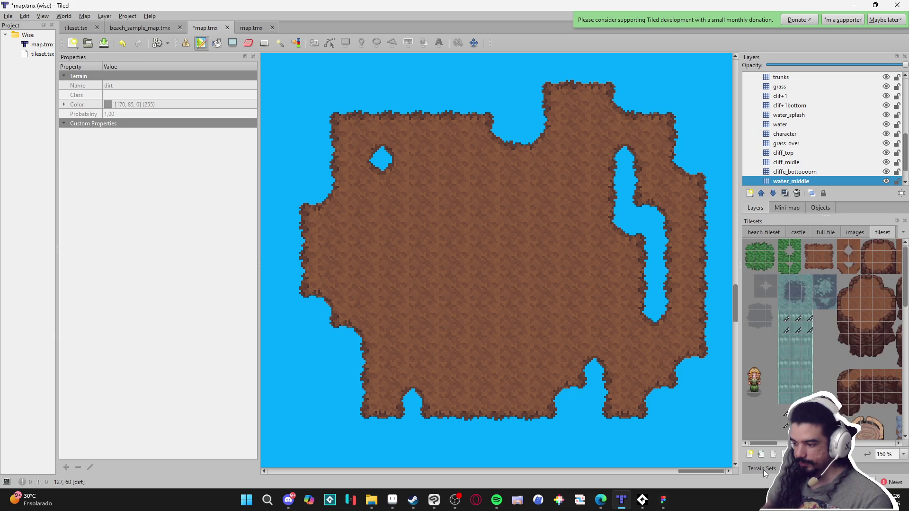
double_click(43, 53)
scroll(203, 64, "up", 4)
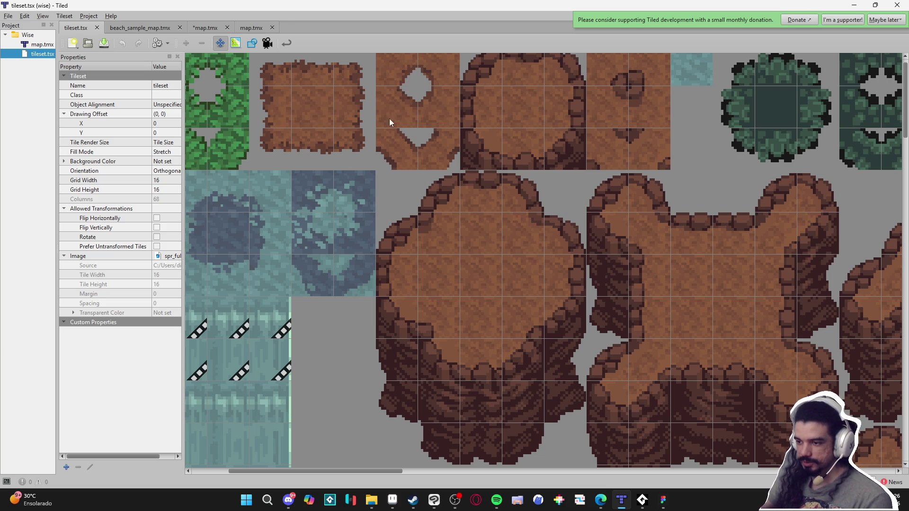
Display and inspect the terrain markings on tileset.tsx's tiles, then return to map.tmx
scroll(319, 90, "down", 5)
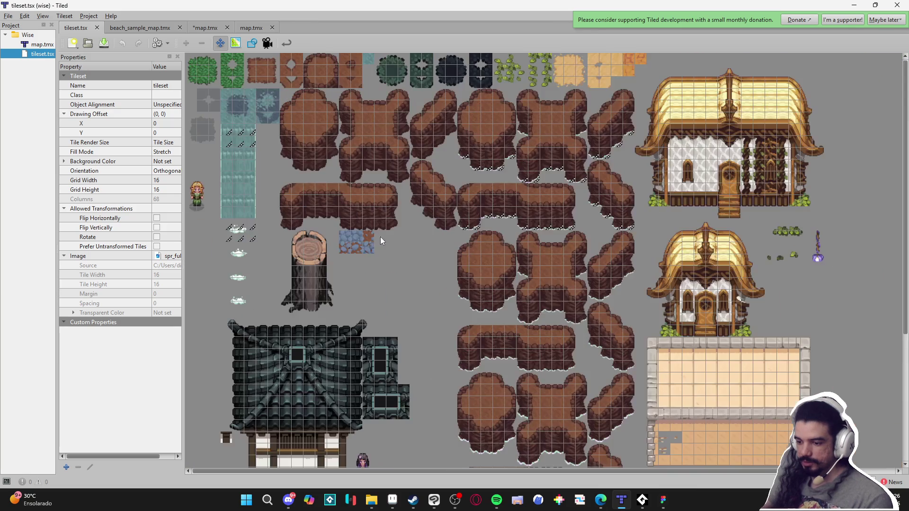
left_click(235, 43)
scroll(308, 70, "up", 4)
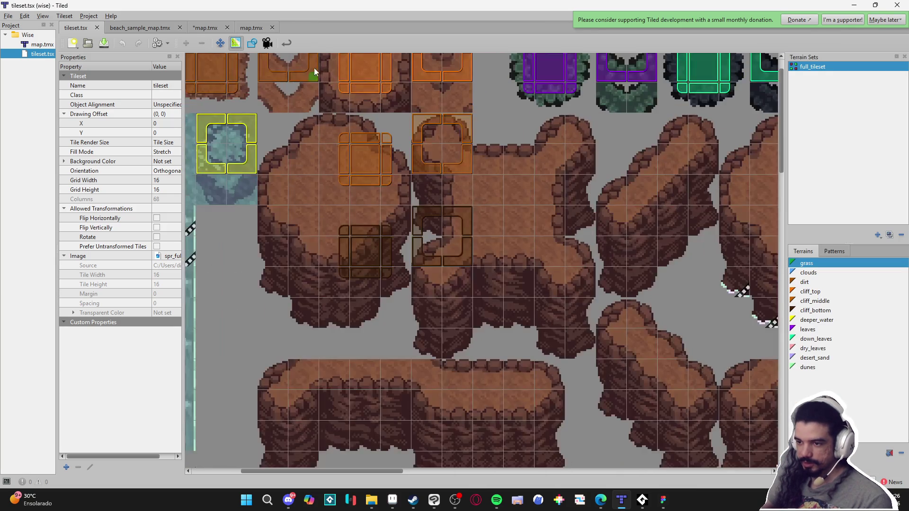
scroll(325, 93, "left", 5)
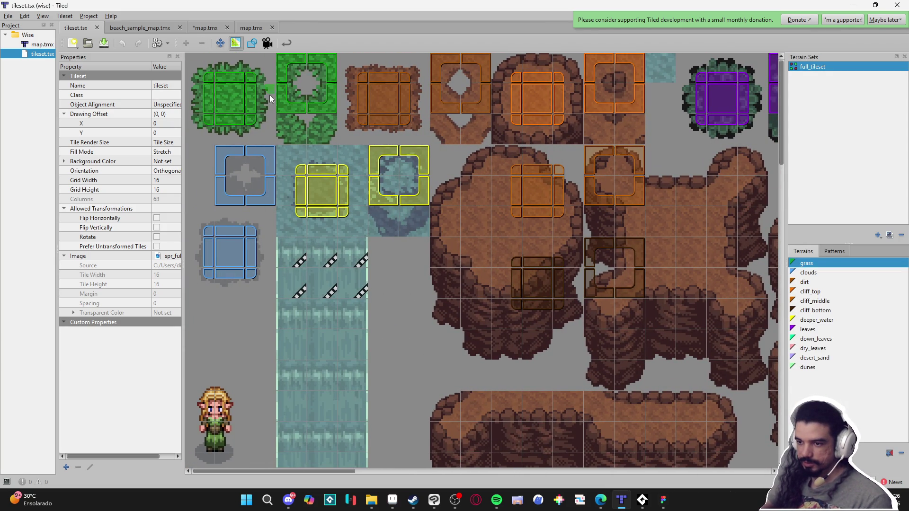
scroll(417, 208, "down", 1)
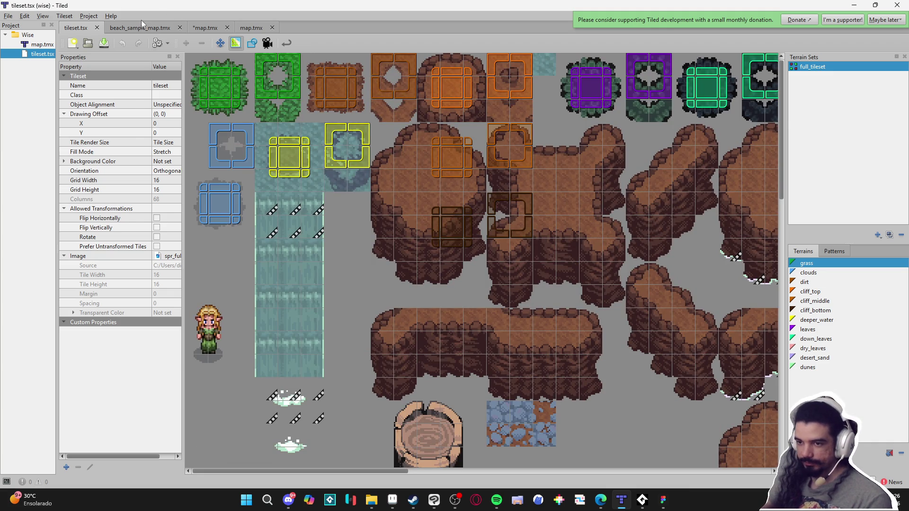
left_click(250, 28)
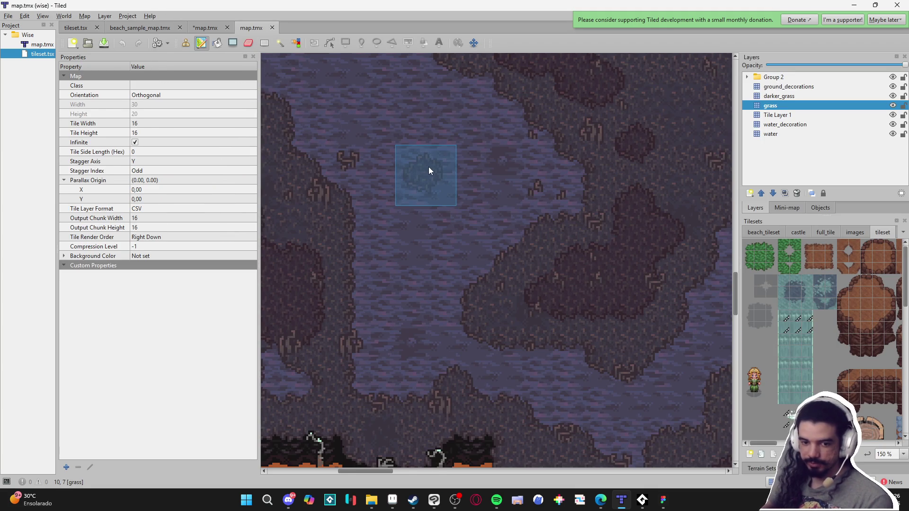
Switch the dock to Terrain Sets and pan around the dirt-covered Wise map
scroll(428, 167, "down", 2)
scroll(550, 265, "up", 2)
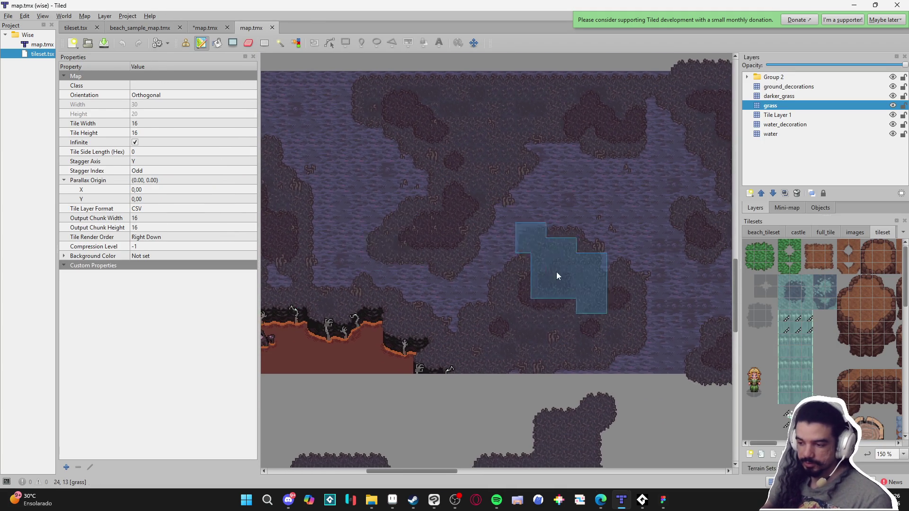
scroll(474, 199, "down", 2)
scroll(498, 256, "down", 2)
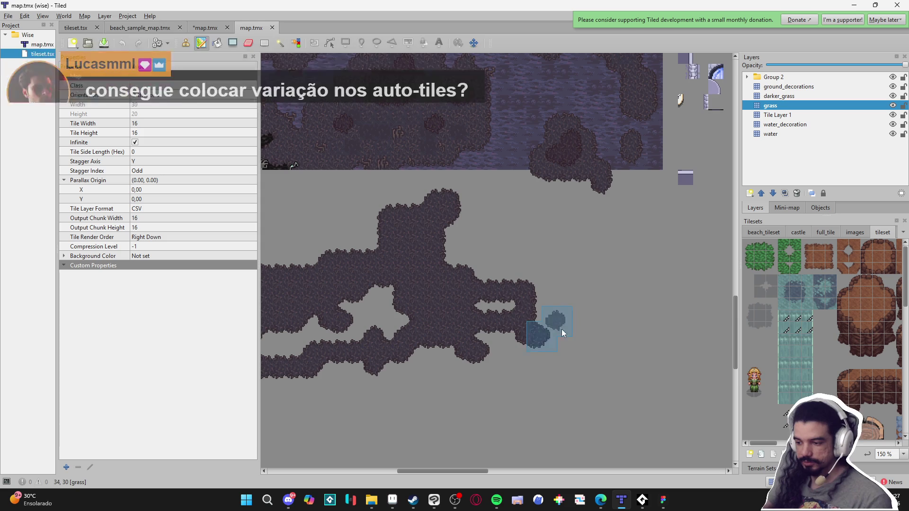
scroll(564, 312, "up", 2)
scroll(630, 308, "right", 3)
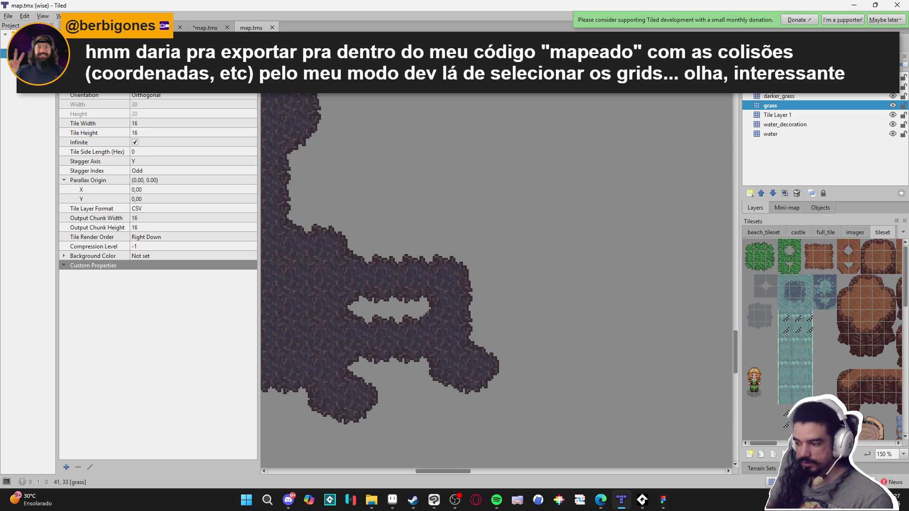
left_click(757, 469)
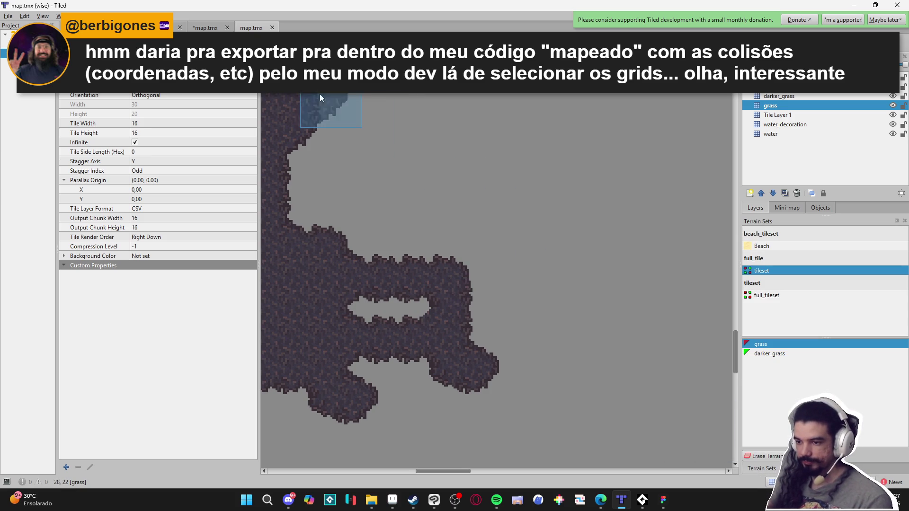
left_click_drag(283, 205, 436, 231)
left_click_drag(432, 320, 721, 294)
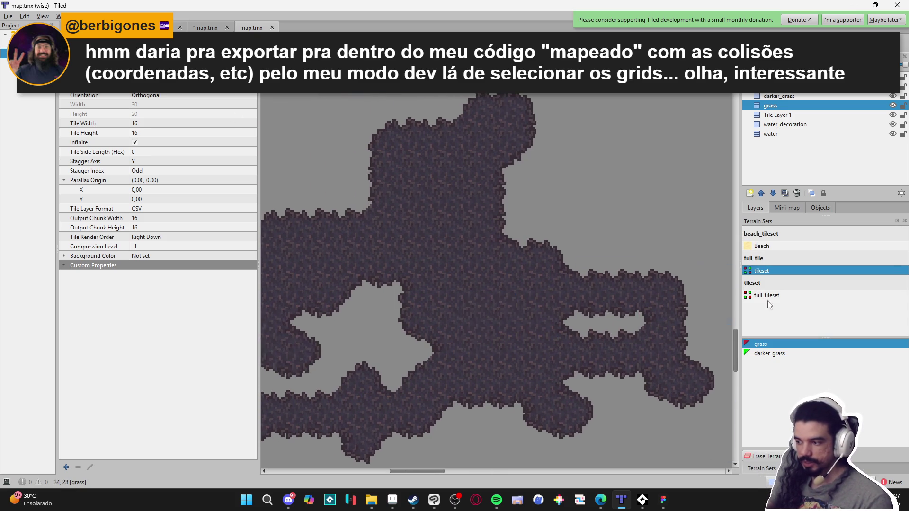
left_click_drag(426, 299, 486, 245)
left_click_drag(447, 182, 535, 324)
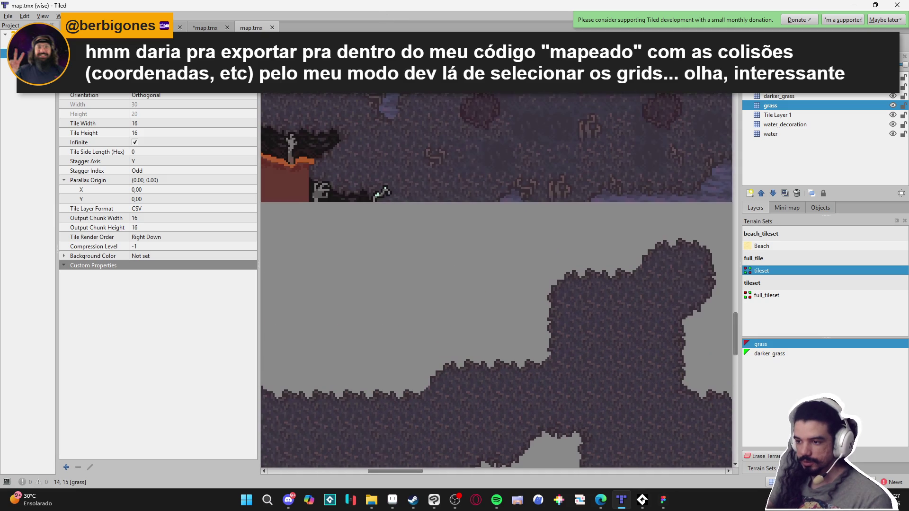
Go back to the Tilesets panel and open tileset.tsx in the tileset editor
left_click(8, 15)
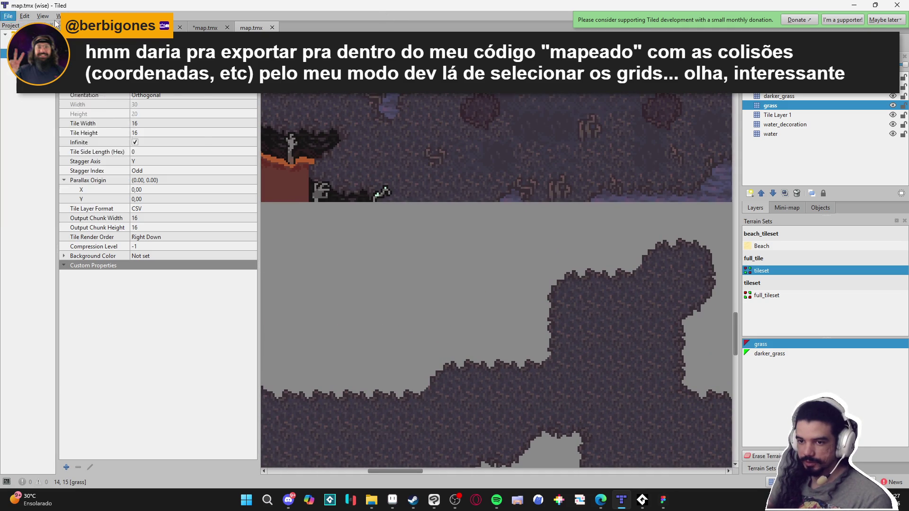
scroll(508, 255, "down", 3)
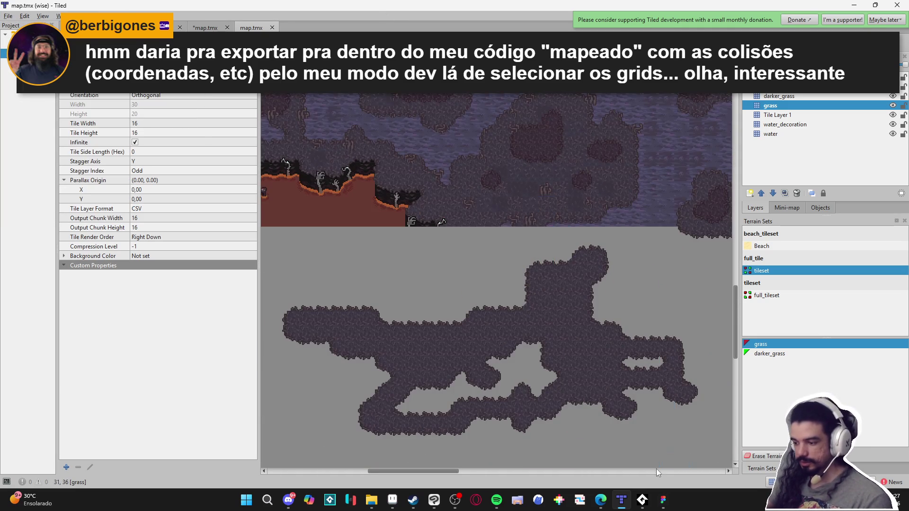
scroll(486, 320, "down", 2)
left_click(800, 469)
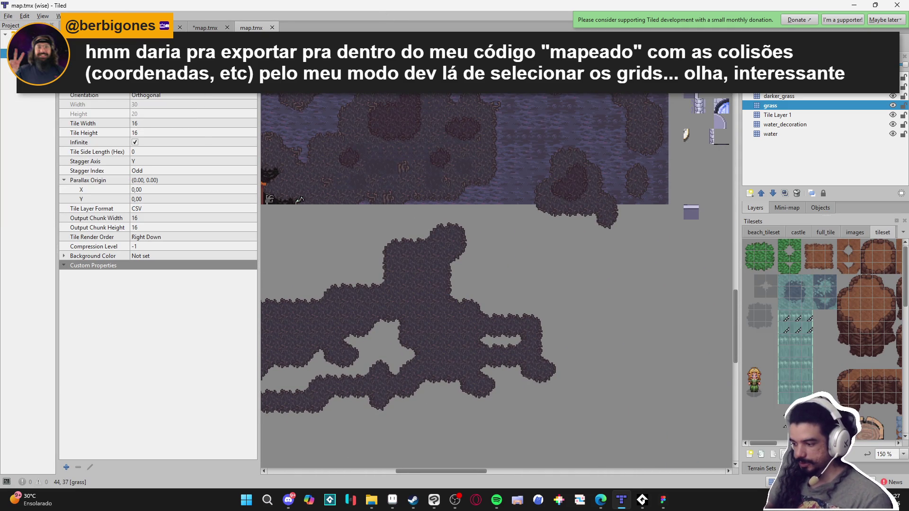
left_click(782, 456)
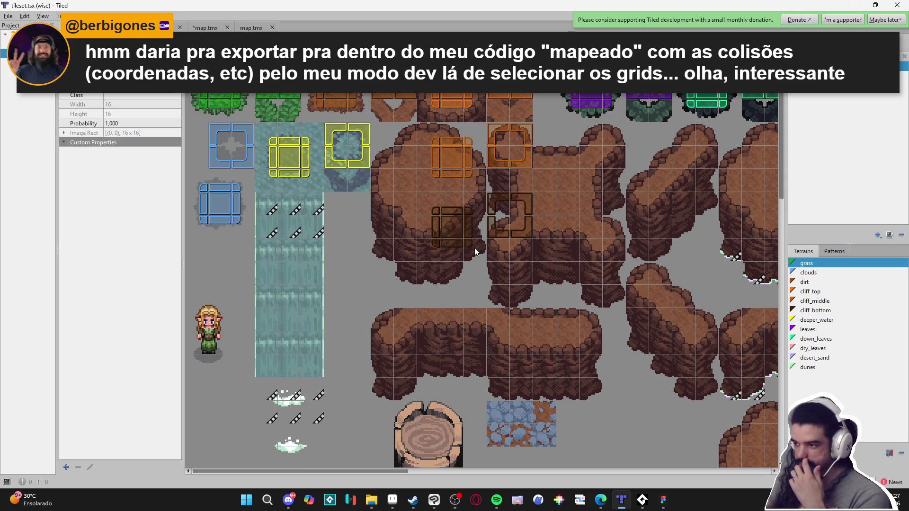
Open the aric recent project, answer the unsaved-changes prompt and bring up spr_tileset
left_click(8, 15)
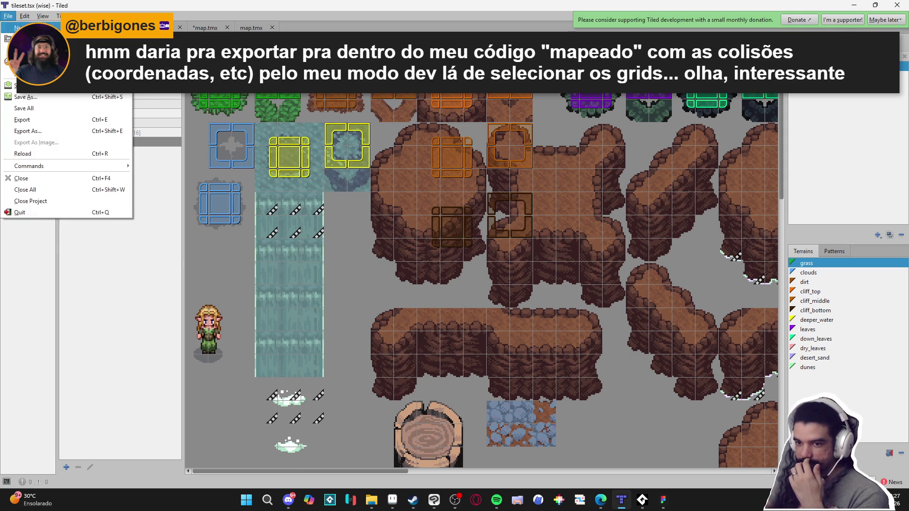
mouse_move(28, 73)
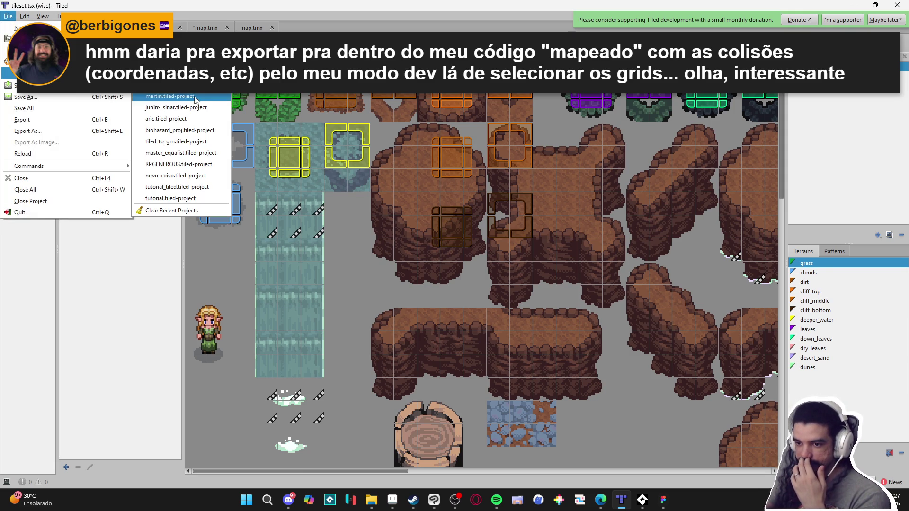
left_click(206, 126)
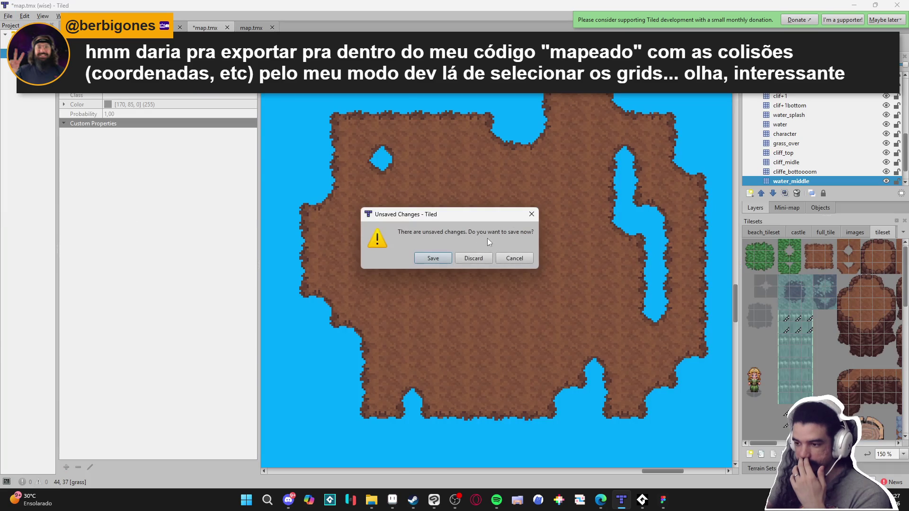
left_click(475, 258)
scroll(611, 300, "right", 3)
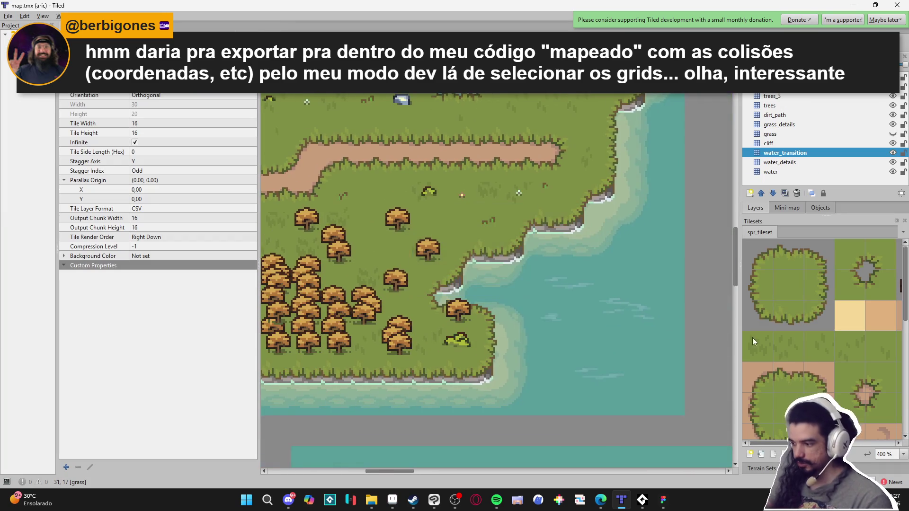
key("ctrl+Tab")
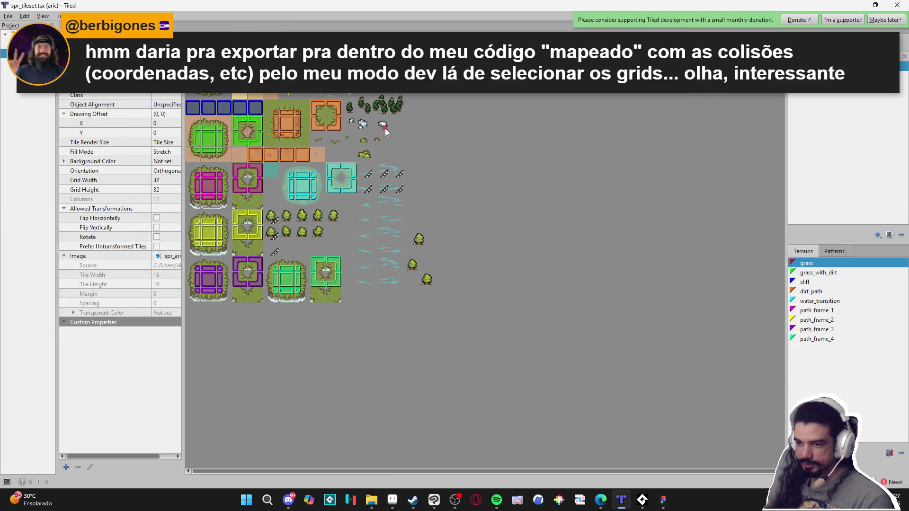
Mark the five-tile cliff row in spr_tileset as grass terrain and save the tileset
scroll(258, 171, "up", 2)
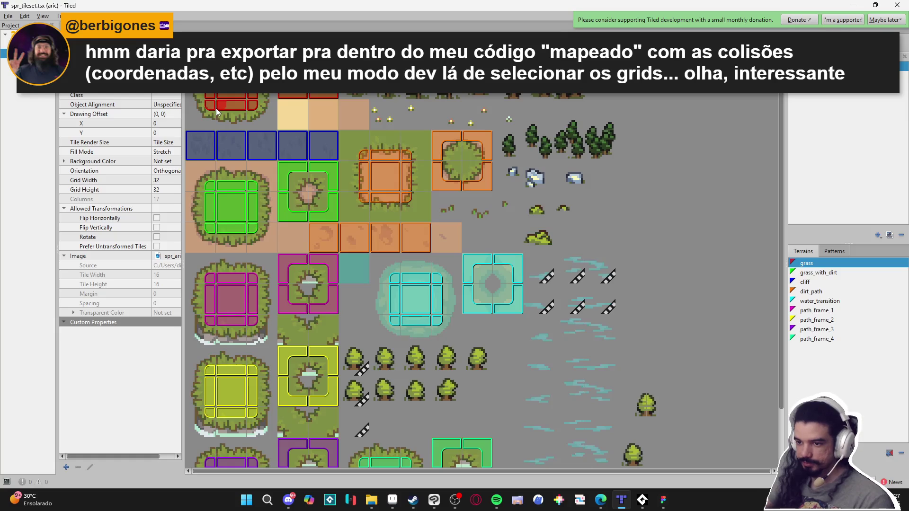
left_click(812, 264)
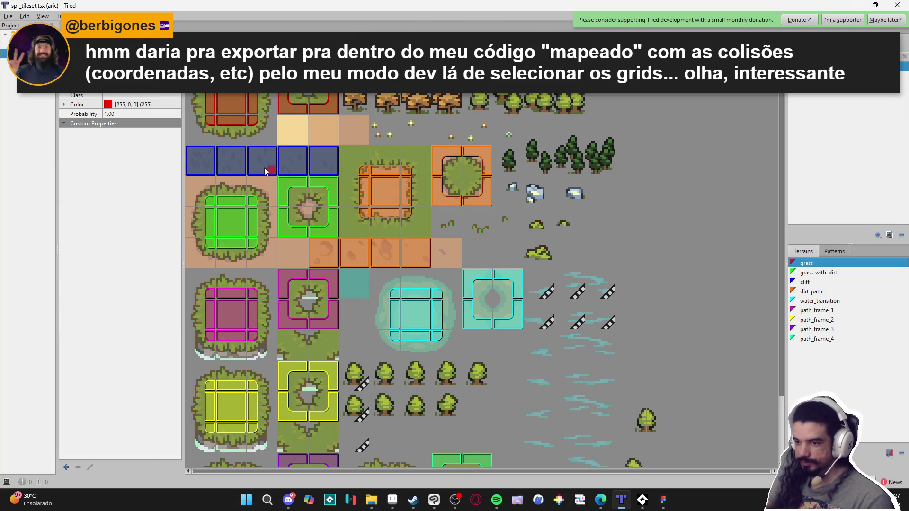
scroll(232, 152, "down", 1)
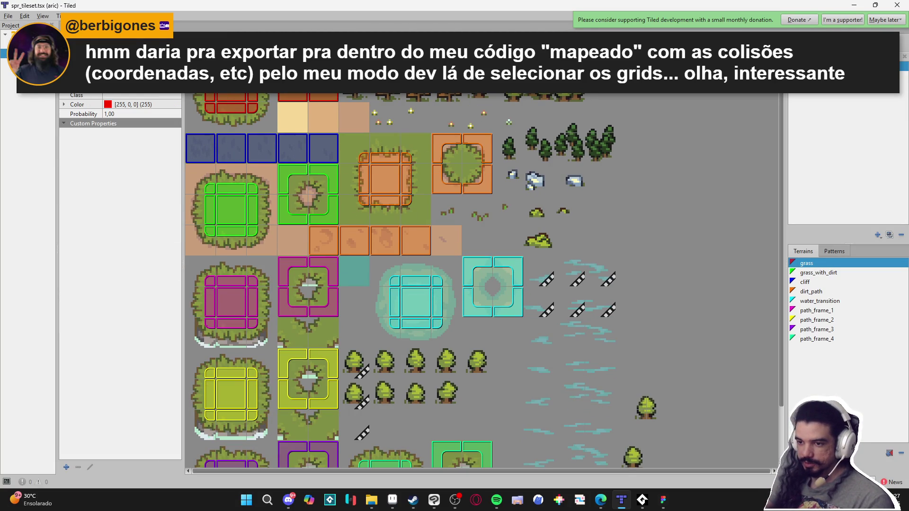
left_click(212, 149)
mouse_move(191, 141)
left_mouse_down()
mouse_move(210, 161)
mouse_move(249, 143)
mouse_move(273, 161)
mouse_move(290, 143)
mouse_move(284, 152)
mouse_move(298, 154)
mouse_move(331, 142)
mouse_move(319, 157)
left_mouse_up()
key("ctrl+s")
left_click(76, 28)
Pan to the dirt-path crossing and paint a first grass terrain patch on the aric map
scroll(475, 299, "up", 3)
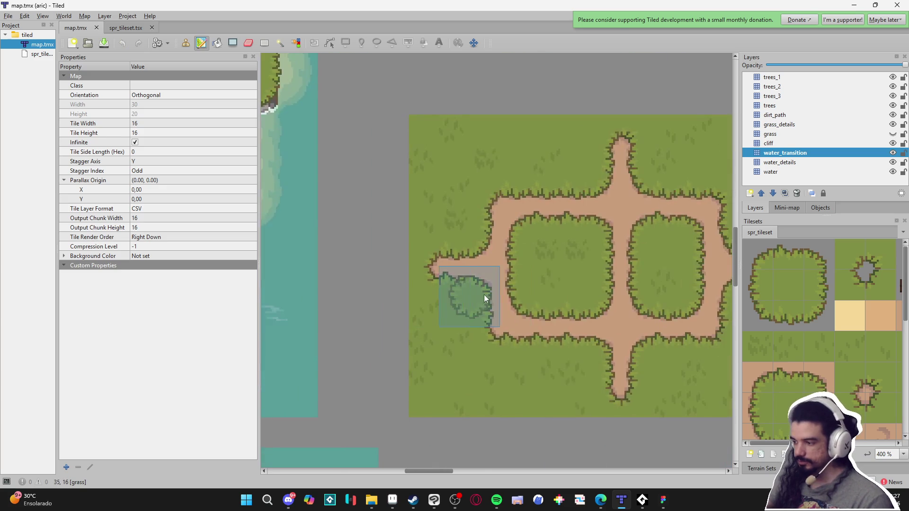
left_click_drag(475, 299, 333, 316)
scroll(467, 243, "right", 5)
scroll(635, 300, "down", 1)
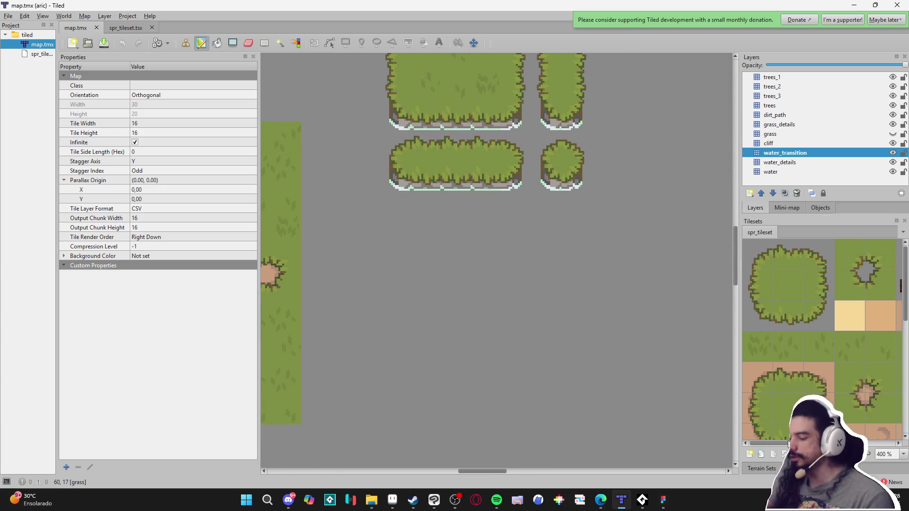
left_click(757, 469)
scroll(521, 275, "right", 4)
scroll(521, 274, "down", 1)
mouse_move(408, 259)
left_mouse_down()
mouse_move(464, 303)
mouse_move(520, 368)
mouse_move(561, 236)
mouse_move(536, 240)
mouse_move(651, 289)
mouse_move(621, 361)
left_mouse_up()
Extend the grass island's left side, bottom lobe and bottom edge, then return to spr_tileset
scroll(592, 291, "down", 3)
mouse_move(600, 271)
left_mouse_down()
mouse_move(489, 281)
mouse_move(430, 307)
mouse_move(403, 253)
left_mouse_up()
scroll(544, 329, "right", 3)
mouse_move(455, 339)
left_mouse_down()
mouse_move(422, 339)
mouse_move(532, 305)
left_mouse_up()
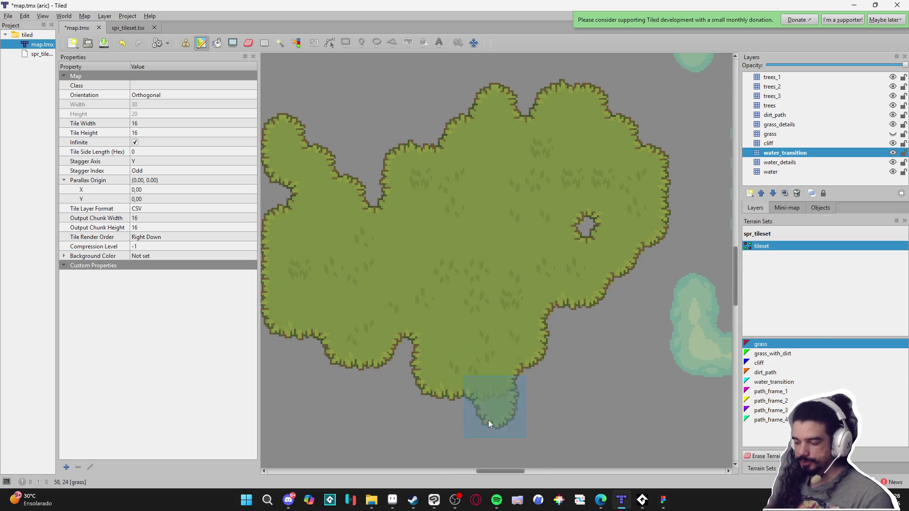
scroll(487, 330, "left", 1)
scroll(499, 345, "down", 2)
mouse_move(406, 328)
left_mouse_down()
mouse_move(400, 366)
mouse_move(546, 372)
mouse_move(542, 342)
left_mouse_up()
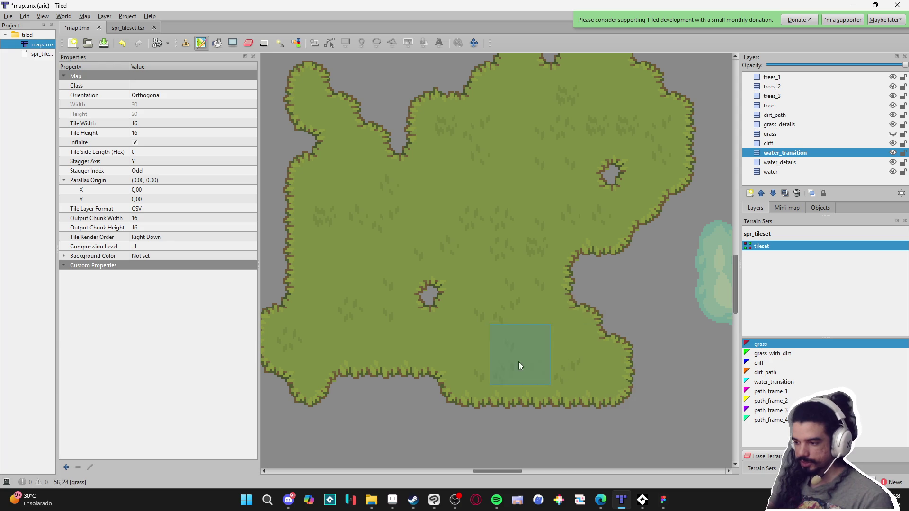
left_click(792, 468)
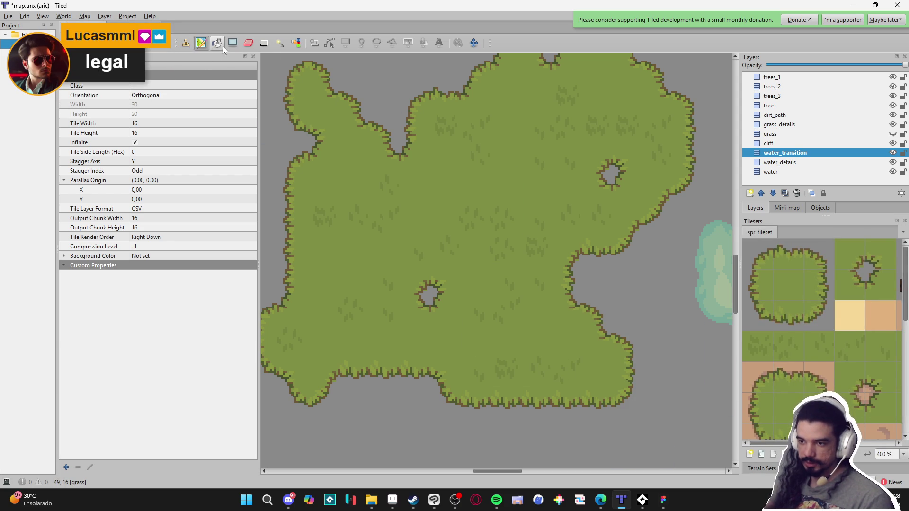
key("ctrl+Tab")
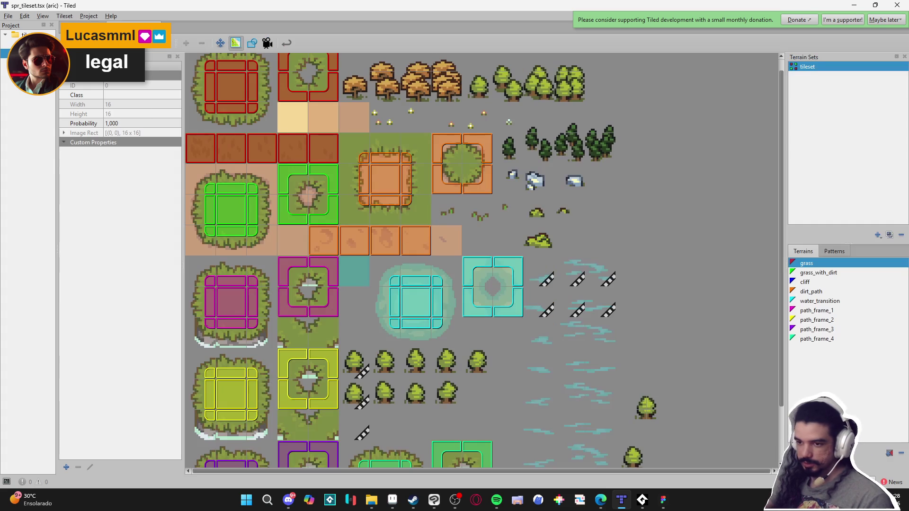
Leave terrain editing in spr_tileset, inspect a single tile's properties, and return to map.tmx
left_click(220, 43)
left_click(194, 150)
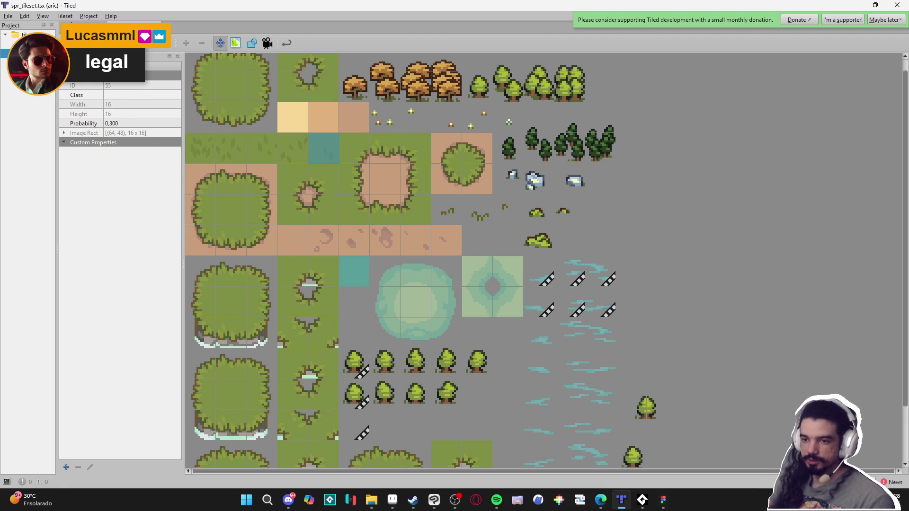
key("ctrl+Tab")
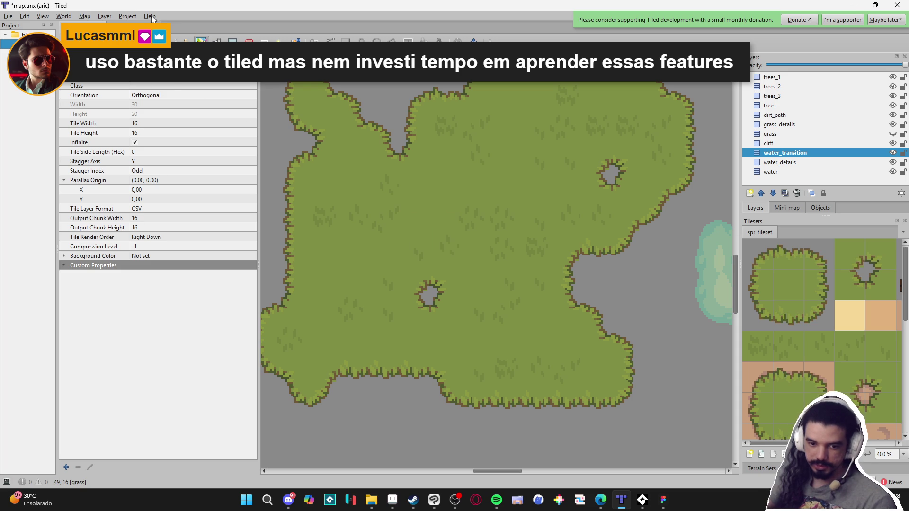
left_click(8, 17)
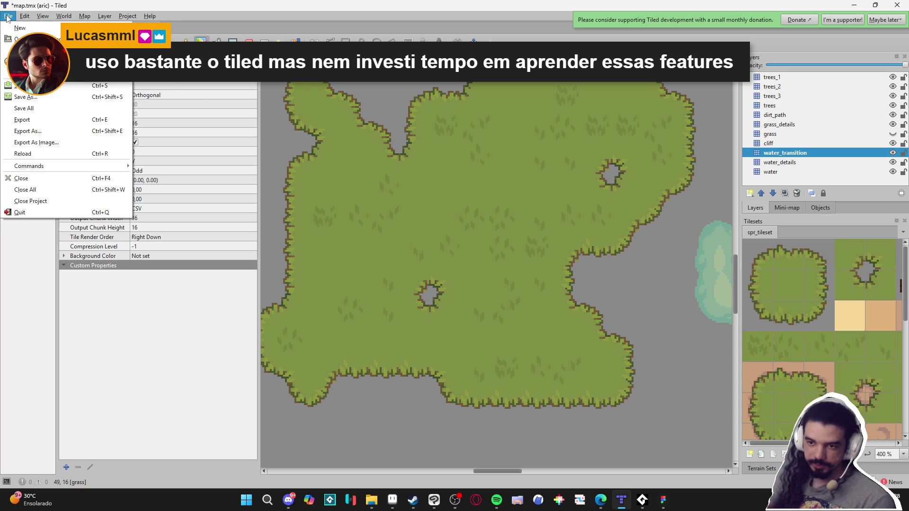
left_click(65, 120)
left_click(177, 434)
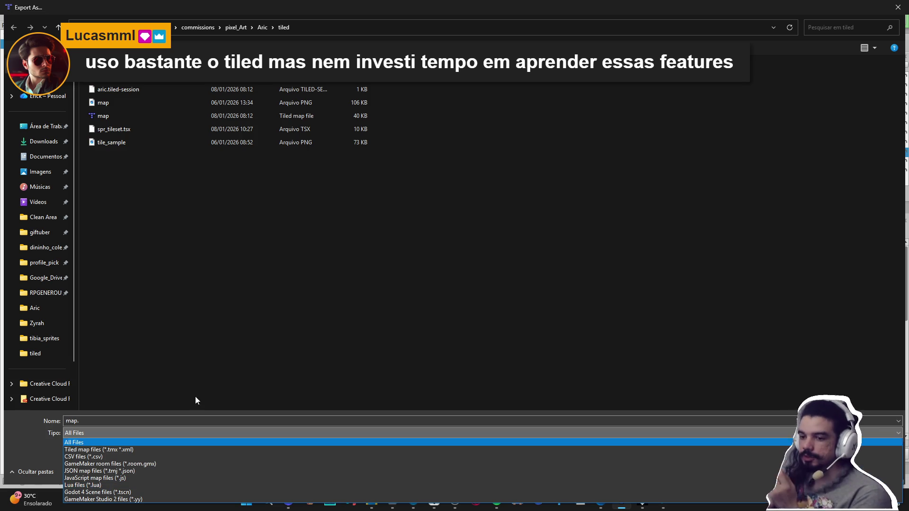
left_click(313, 285)
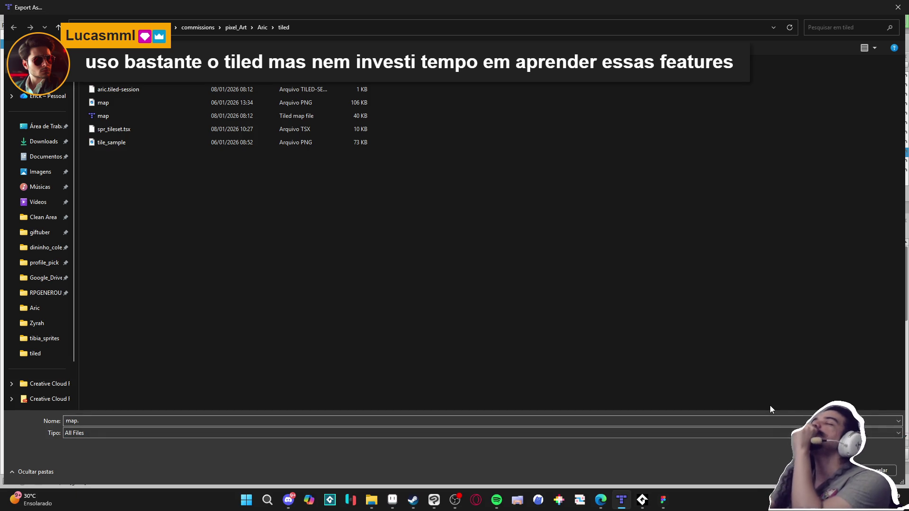
left_click(877, 472)
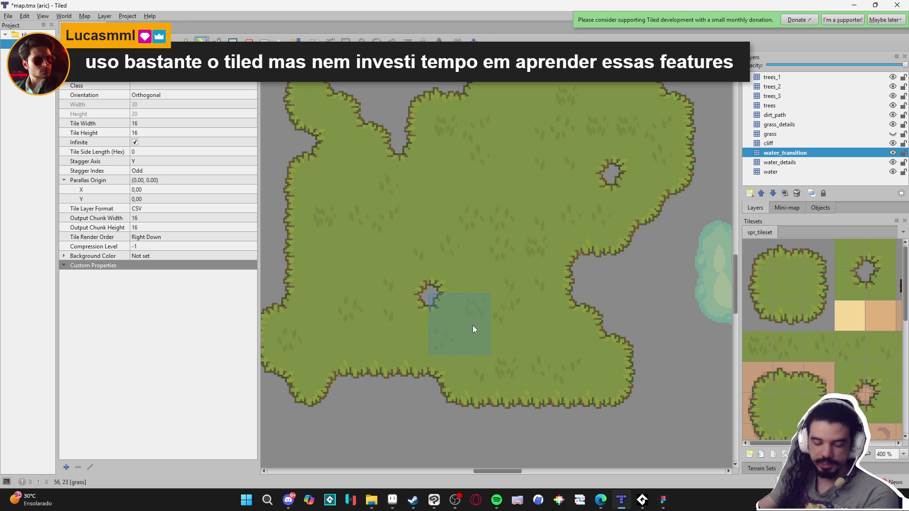
Undo the test grass tile placements back to the saved map
scroll(513, 352, "down", 2)
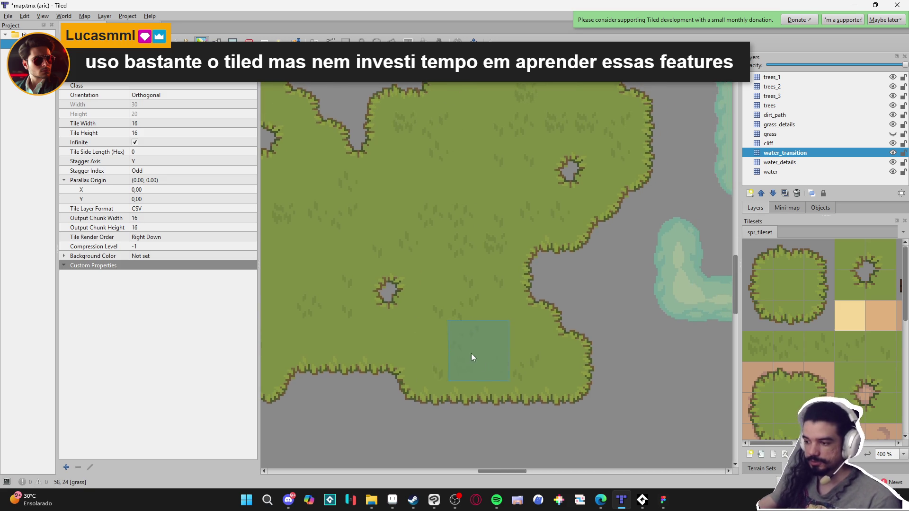
key("ctrl+z")
key("ctrl+z")
key("ctrl+z")
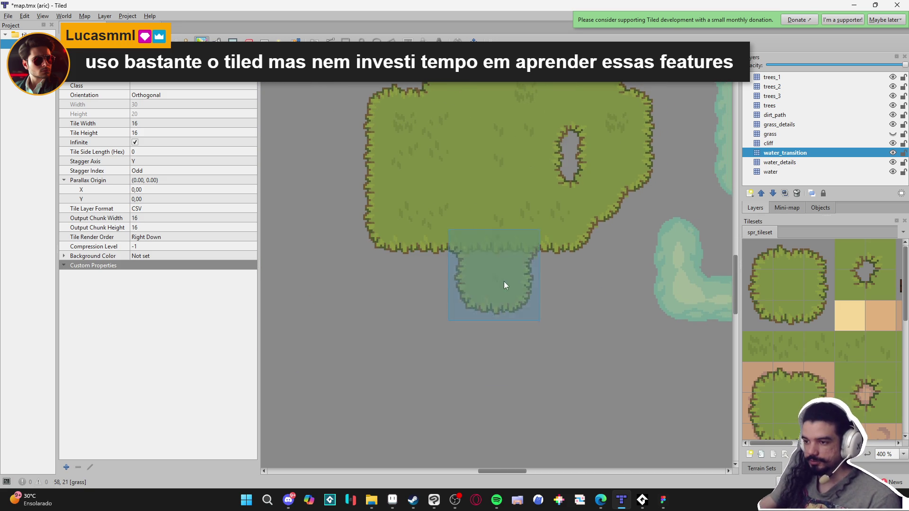
key("ctrl+z")
key("ctrl+z")
key("ctrl+z")
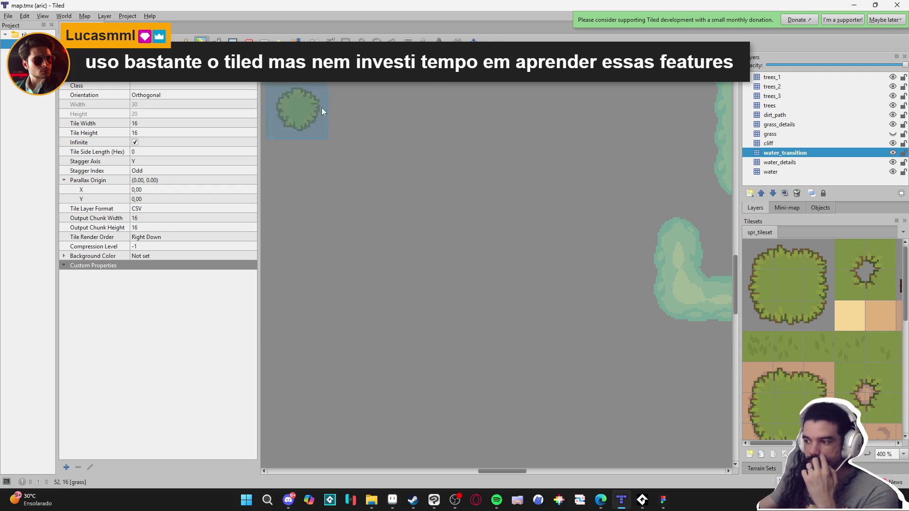
Check the terrain sets list, pick a plain grass tile, and undo a stray placement
left_click(758, 470)
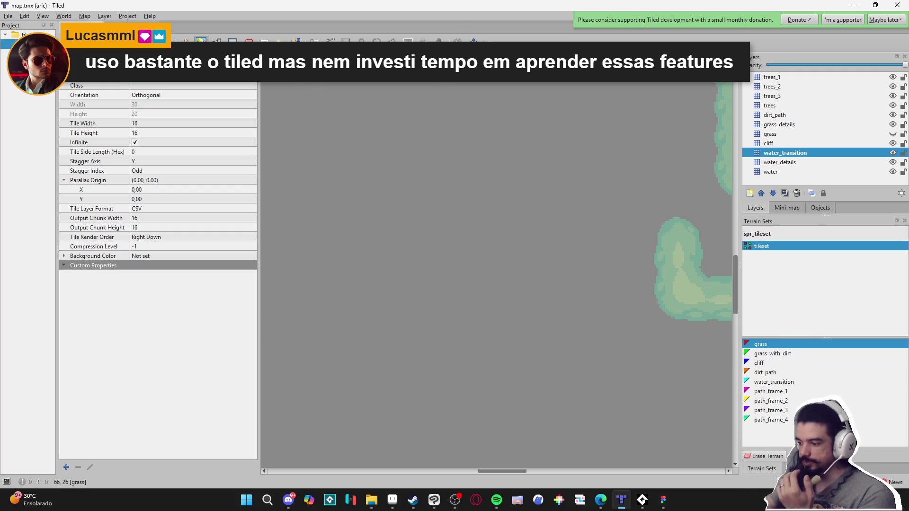
left_click(796, 468)
left_click(788, 283)
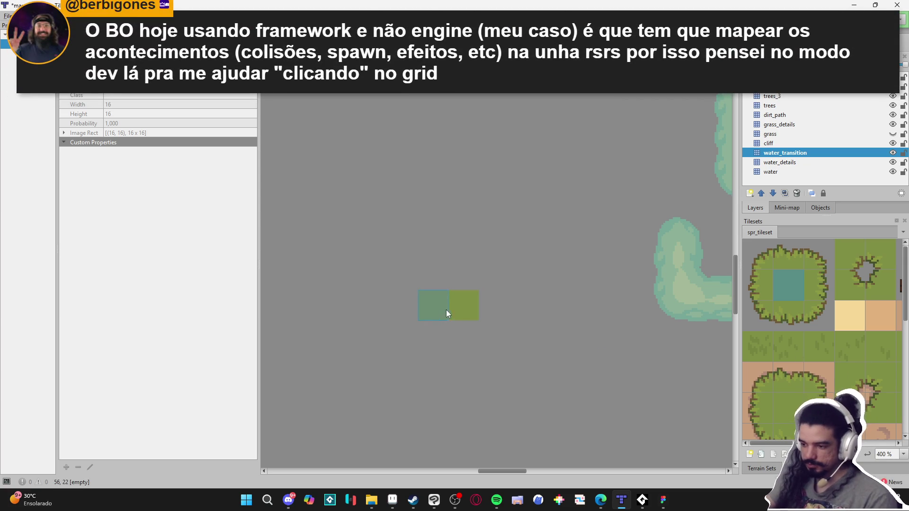
scroll(461, 303, "down", 1)
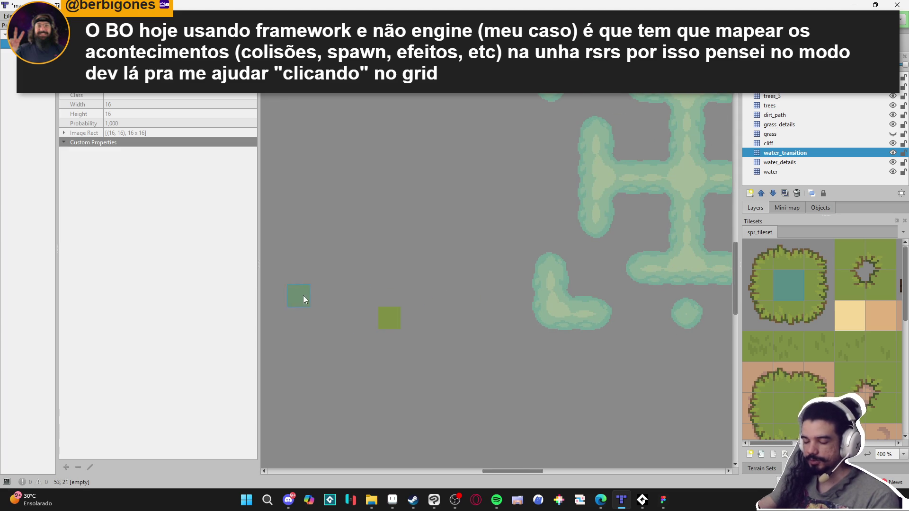
key("ctrl+z")
Open the spr_tileset tileset itself for editing
scroll(509, 268, "down", 1)
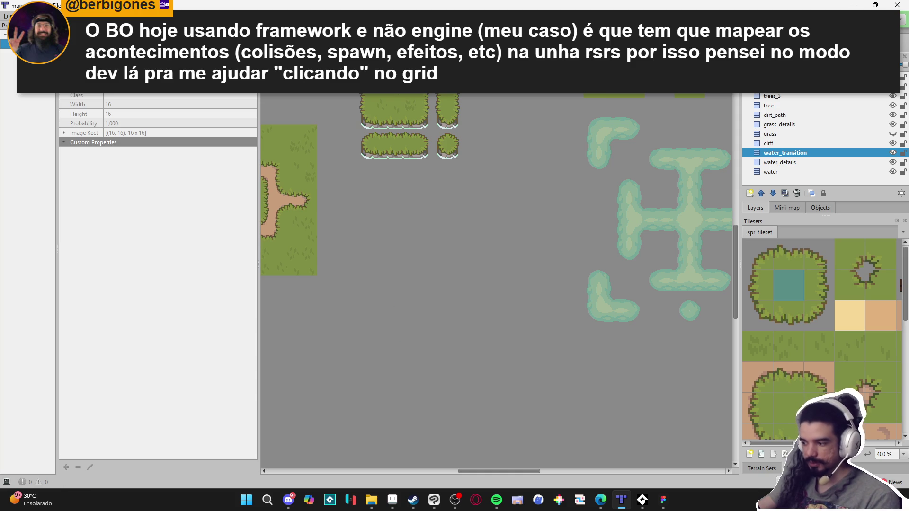
scroll(597, 379, "left", 3)
scroll(597, 379, "up", 1)
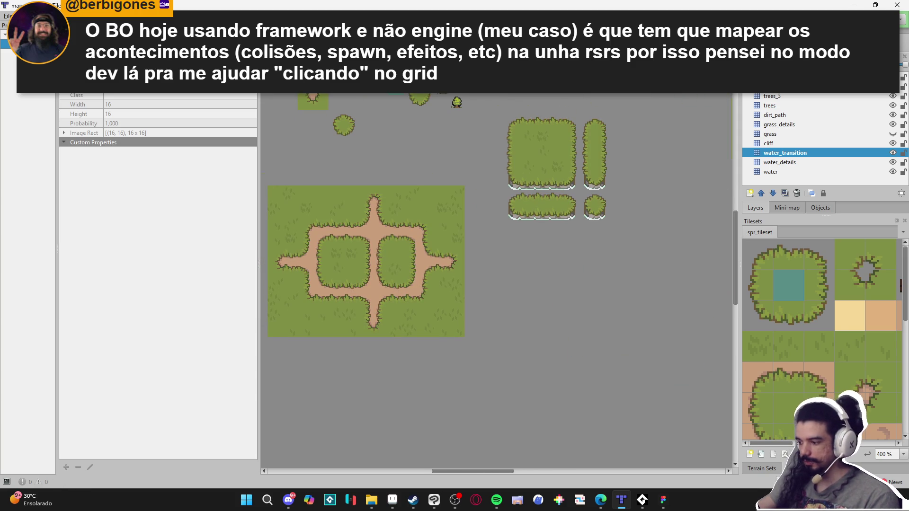
left_click(785, 455)
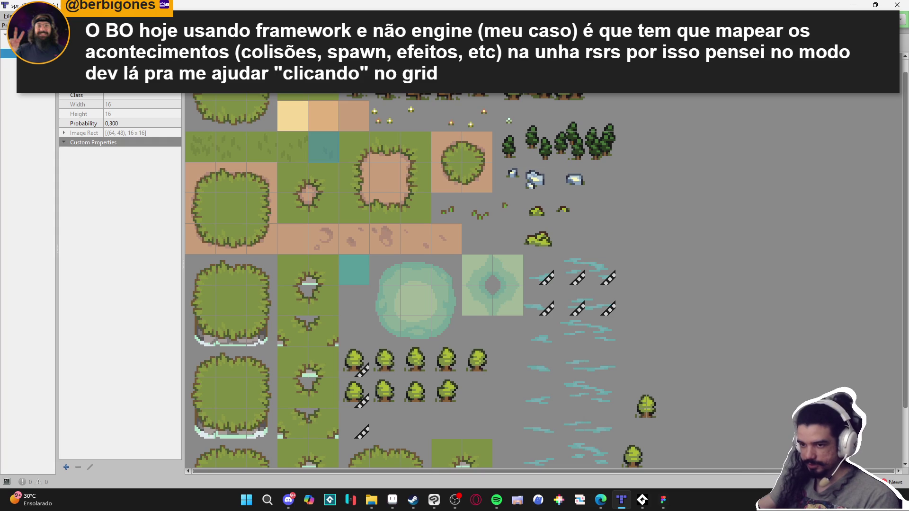
Back on map.tmx, stamp trial tree tiles on the map, then undo them, keeping tree tile 192 selected
key("ctrl+Tab")
scroll(808, 323, "down", 5)
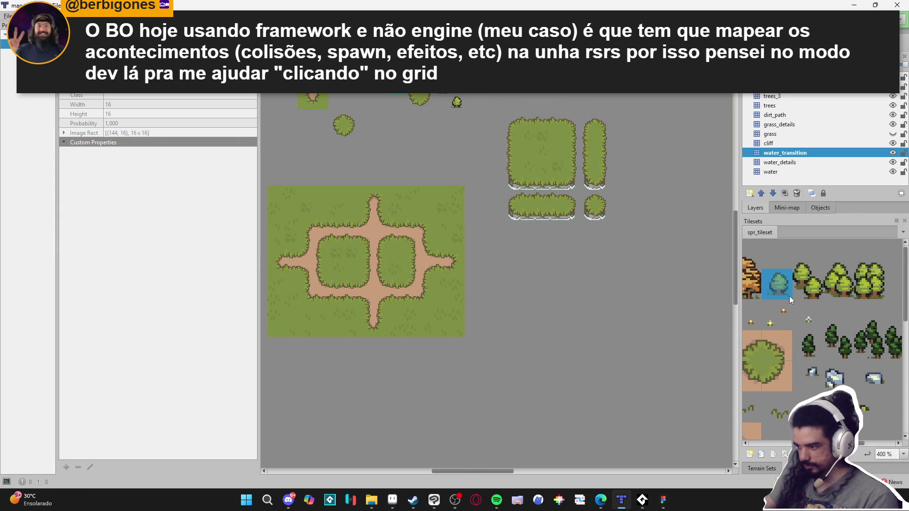
scroll(800, 303, "up", 1)
scroll(812, 308, "down", 3)
left_click(812, 339)
left_click(534, 327)
scroll(550, 345, "up", 5)
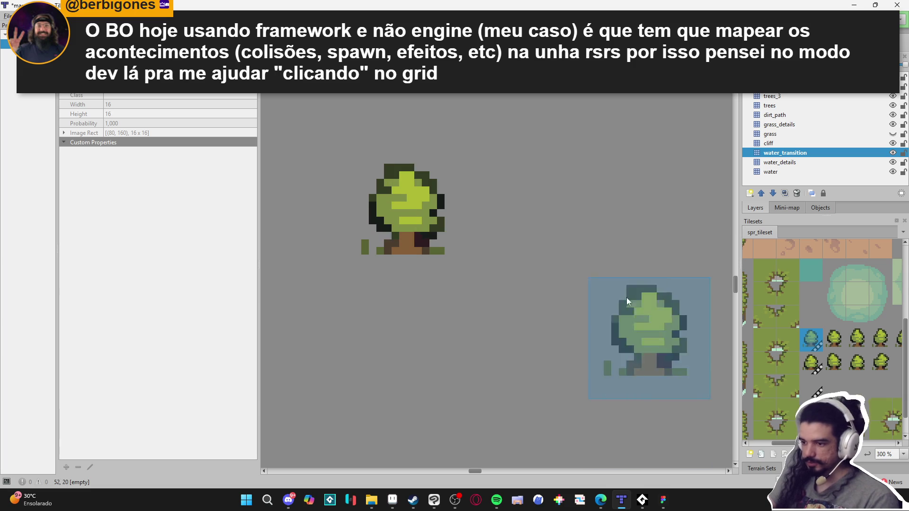
left_click(810, 362)
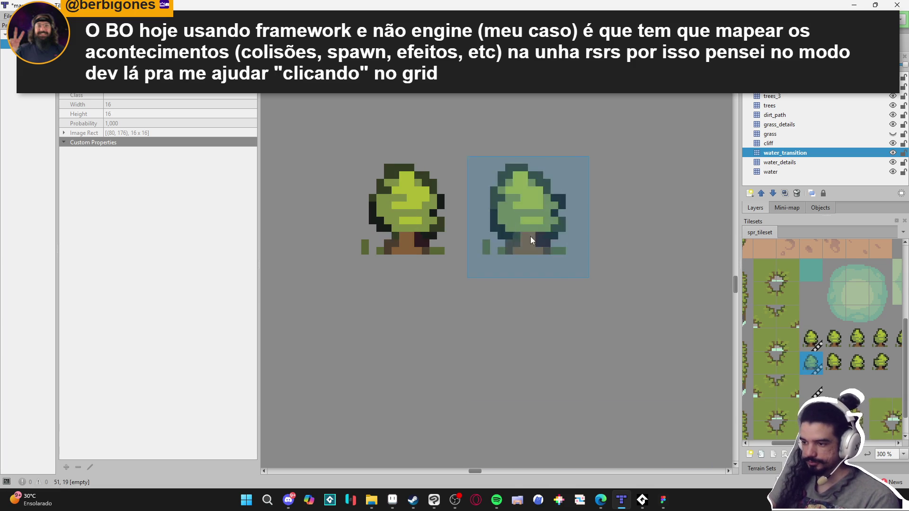
key("ctrl+y")
key("ctrl+z")
key("ctrl+z")
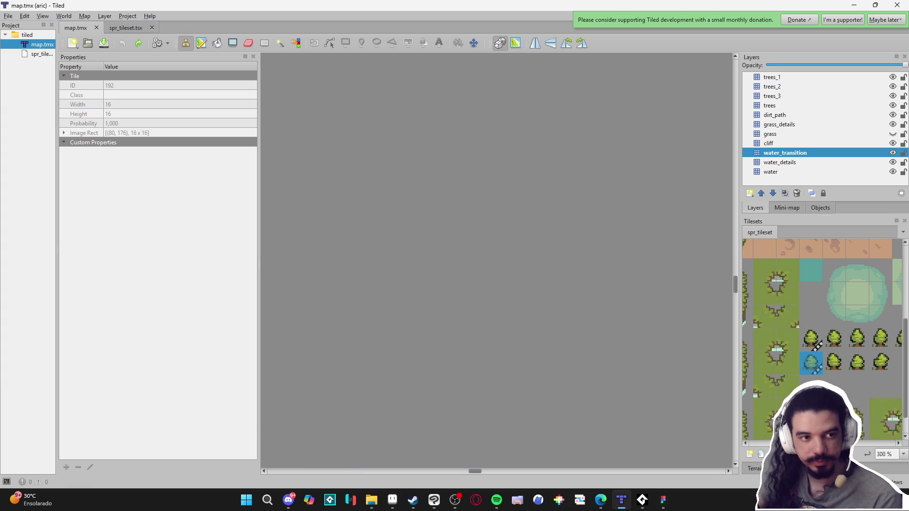
Maximize Edge and search the web for 'love 2d tiled map loader'
mouse_move(474, 81)
left_mouse_down()
mouse_move(369, 19)
mouse_move(368, 2)
left_mouse_up()
left_click(386, 30)
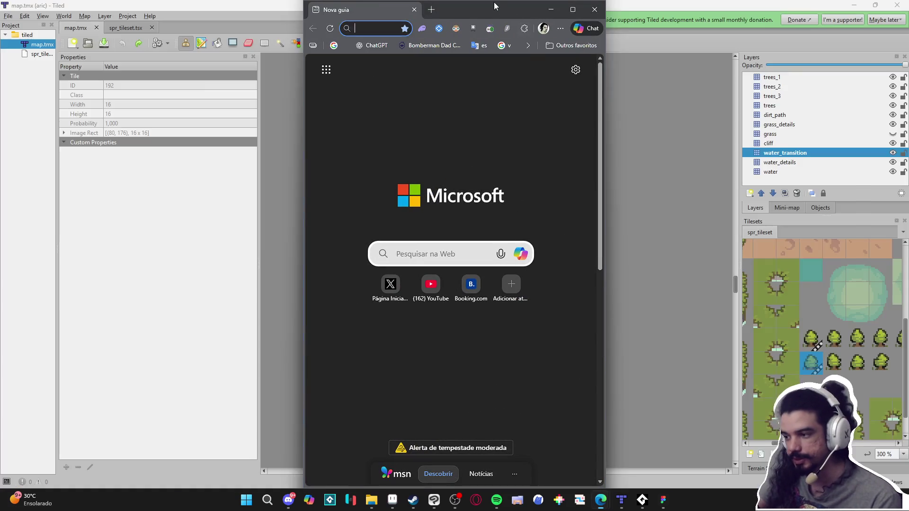
left_click(585, 15)
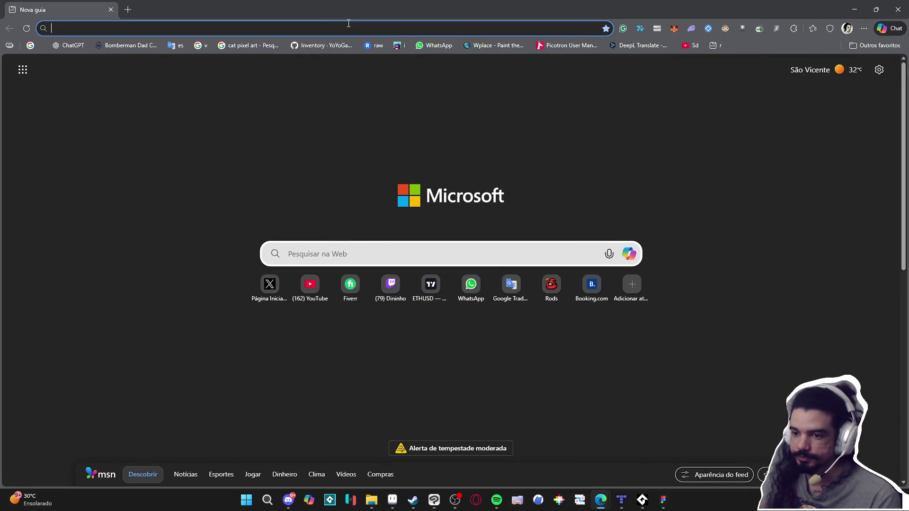
type("love 2d tiled map loader")
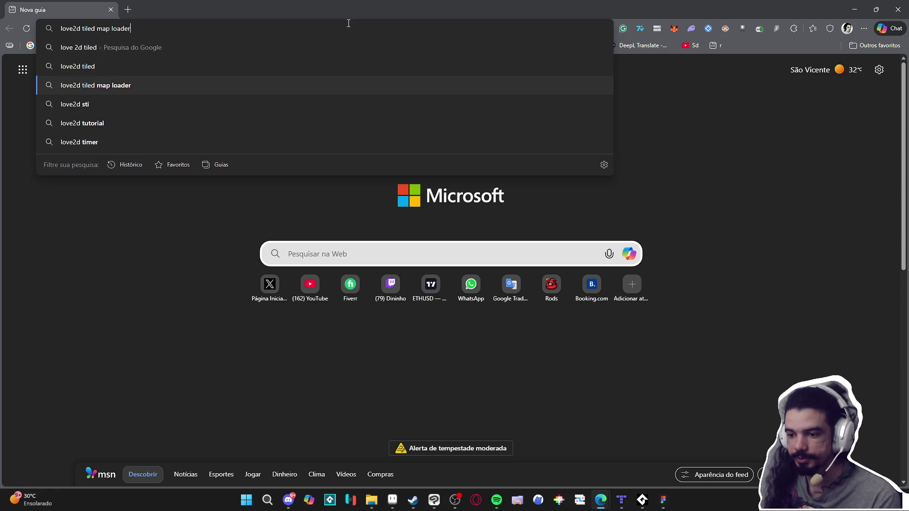
key("Return")
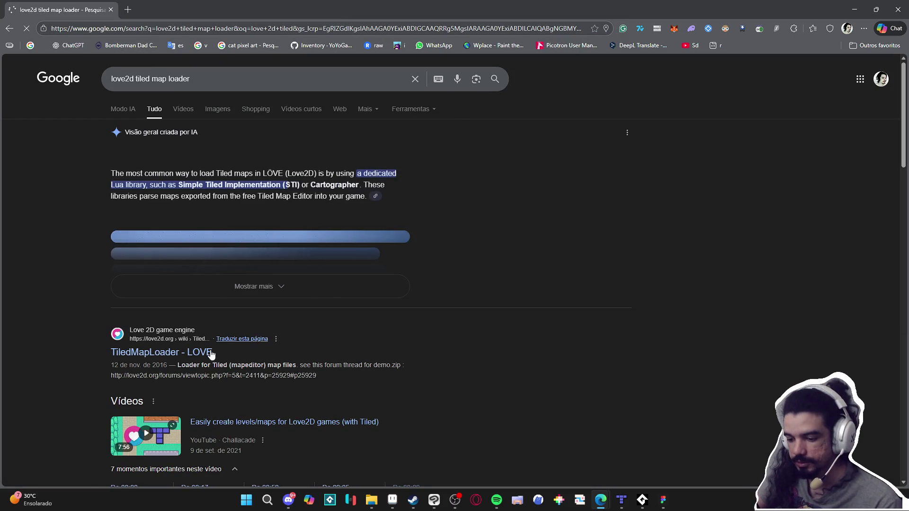
Read through the TiledMapLoader LÖVE wiki page's code, then return to Tiled and hide it
left_click(208, 353)
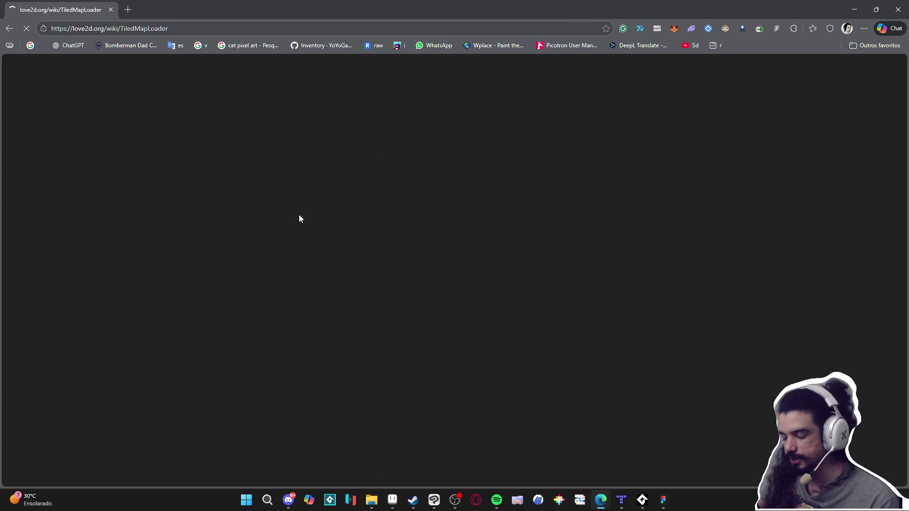
scroll(203, 260, "down", 1)
scroll(203, 261, "down", 2)
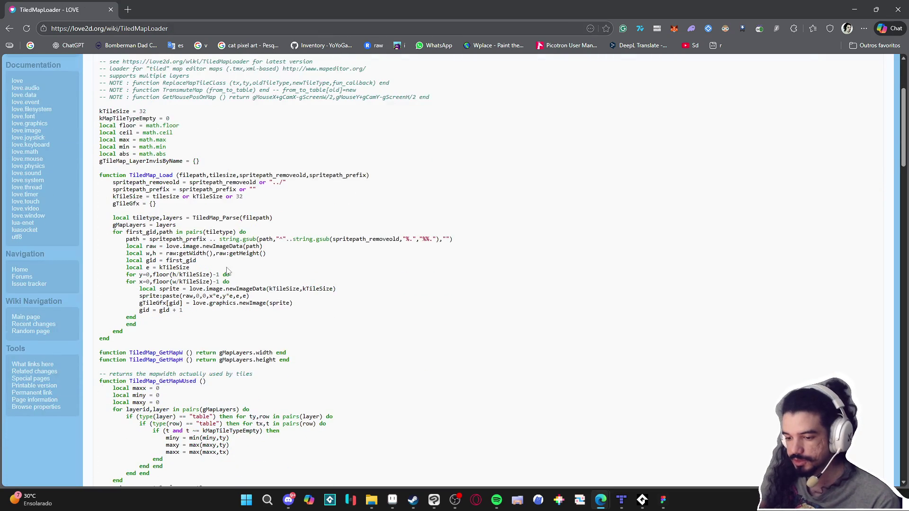
scroll(229, 263, "down", 20)
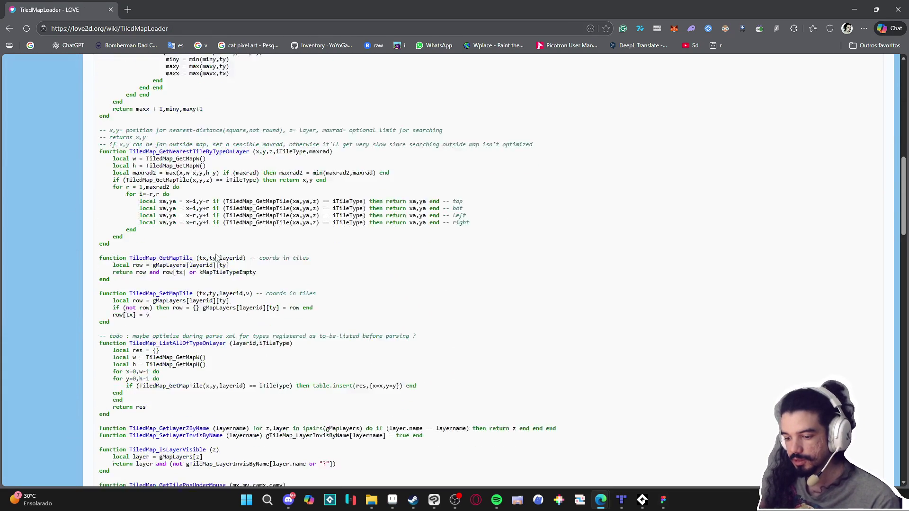
scroll(228, 255, "down", 20)
scroll(253, 245, "up", 5)
scroll(254, 246, "up", 1)
scroll(262, 241, "up", 20)
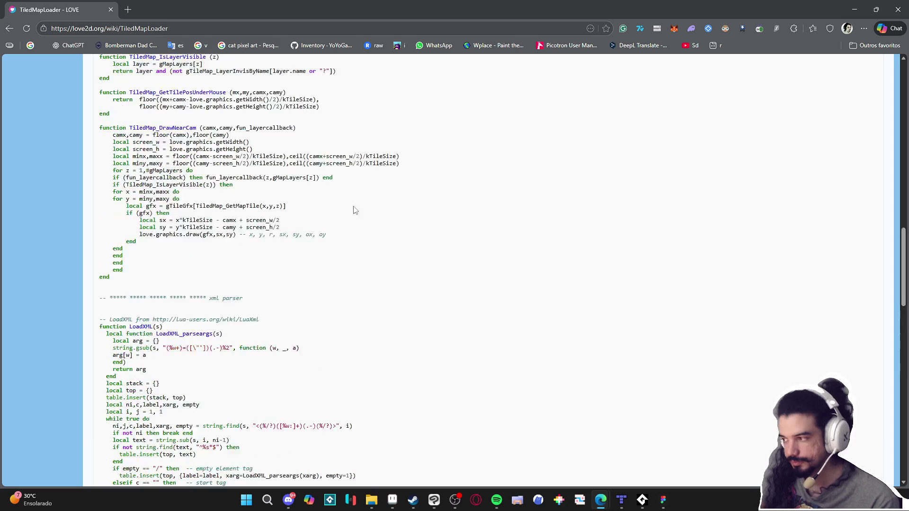
key("alt+Tab")
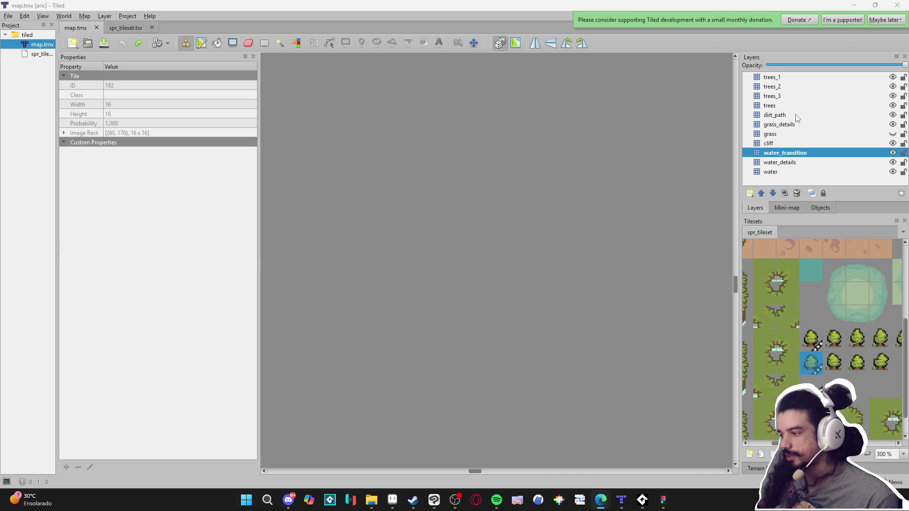
left_click(864, 5)
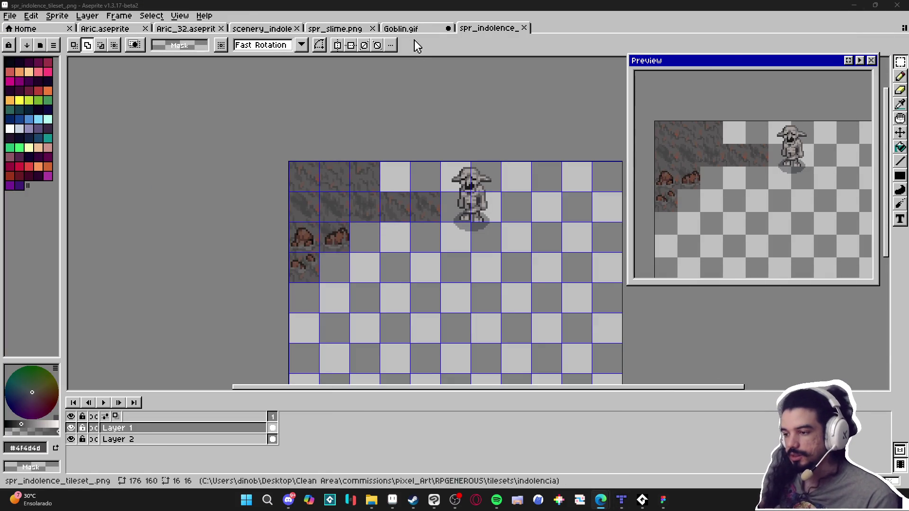
Flip through Goblin.gif, spr_slime.png and the tileset, settling on scenery_indolence.aseprite zoomed out
left_click(408, 28)
left_click(353, 28)
left_click(423, 28)
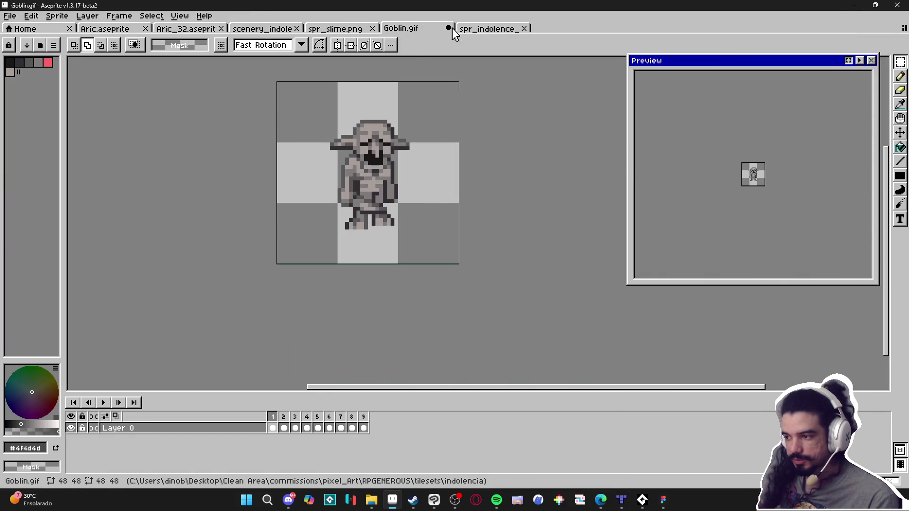
left_click(262, 28)
left_click(192, 30)
left_click(262, 29)
scroll(345, 241, "down", 3)
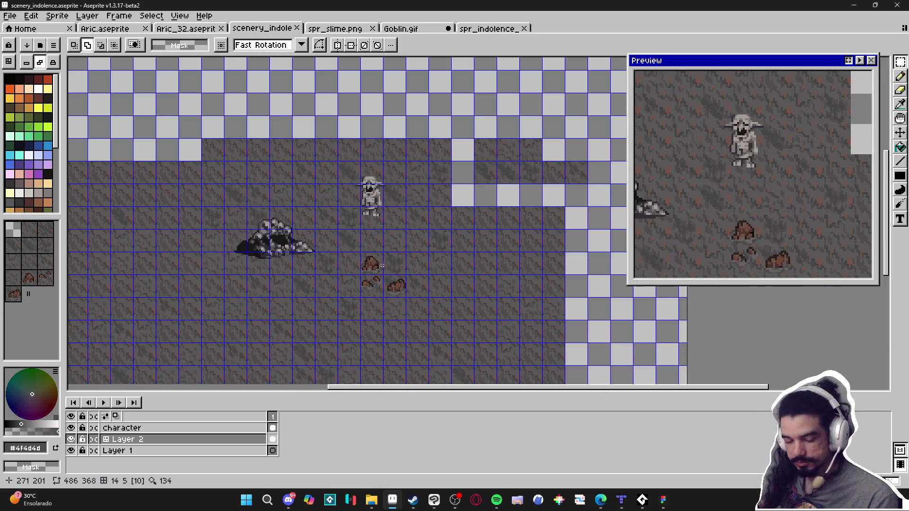
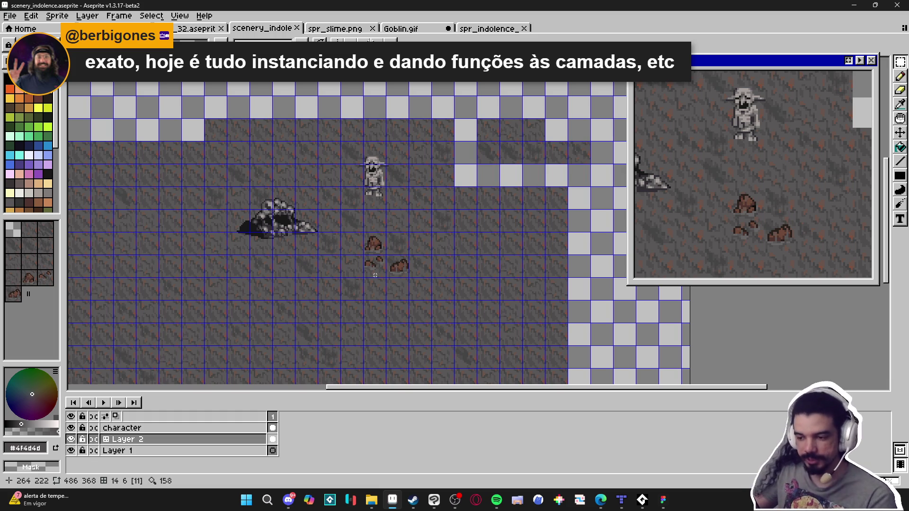
Select the character layer and hide the grid overlay over the cave floor
left_click(269, 221, "ctrl")
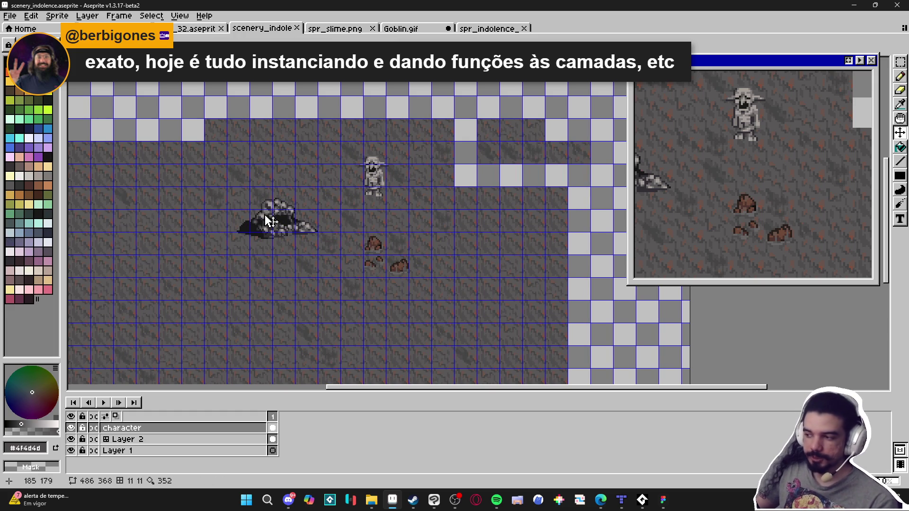
scroll(280, 216, "down", 2)
scroll(272, 280, "down", 1)
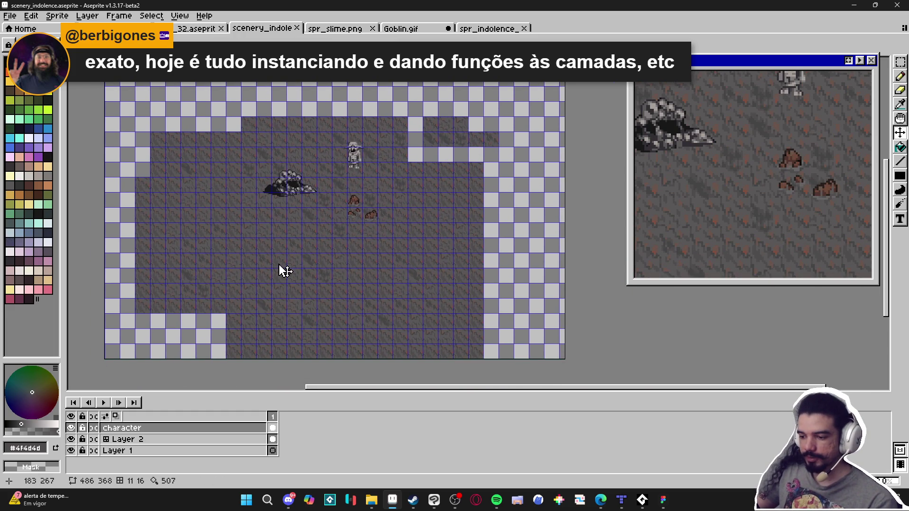
key("ctrl+apostrophe")
scroll(299, 242, "up", 2)
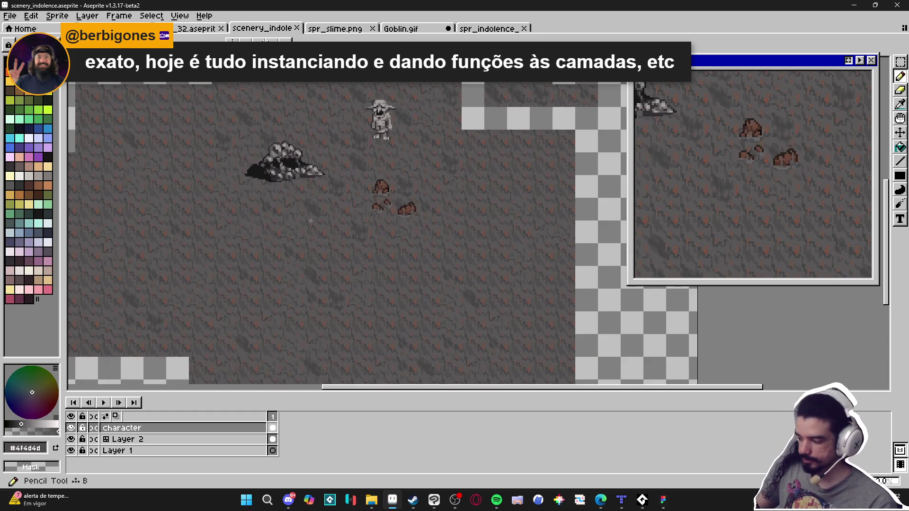
scroll(311, 220, "up", 2)
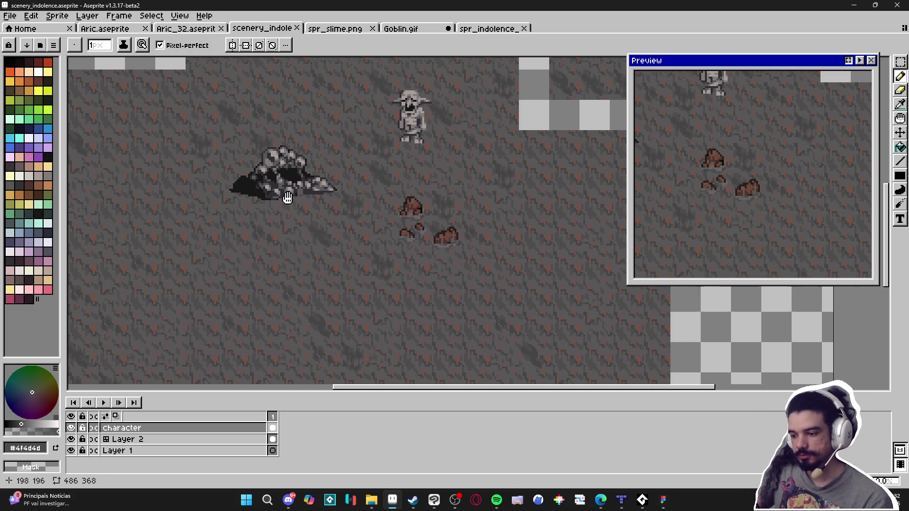
Show the grid again and sample the rock brown #6c4837
key("ctrl+apostrophe")
scroll(416, 200, "up", 2)
scroll(415, 200, "up", 1)
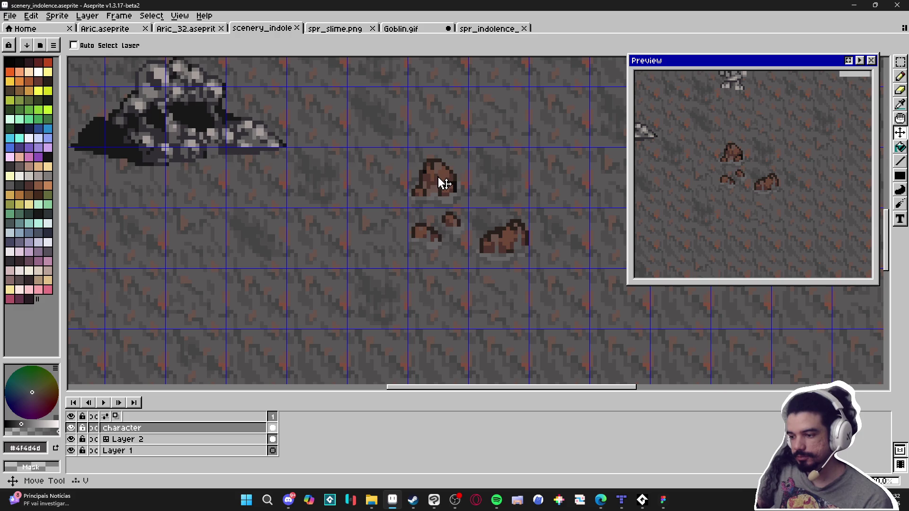
key("alt+Down")
left_click(446, 171, "alt")
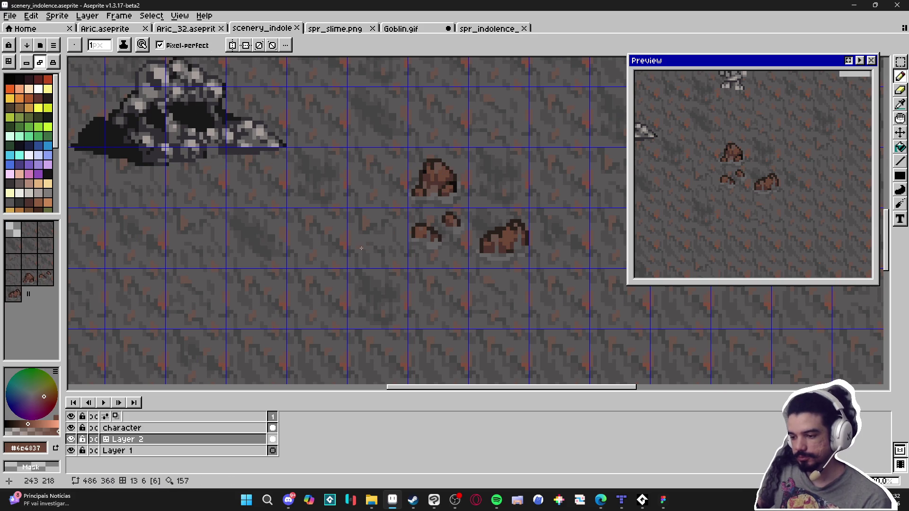
Draw a closed, rounded log outline in brown with the Line tool, undoing the slanted stroke
scroll(331, 259, "down", 2)
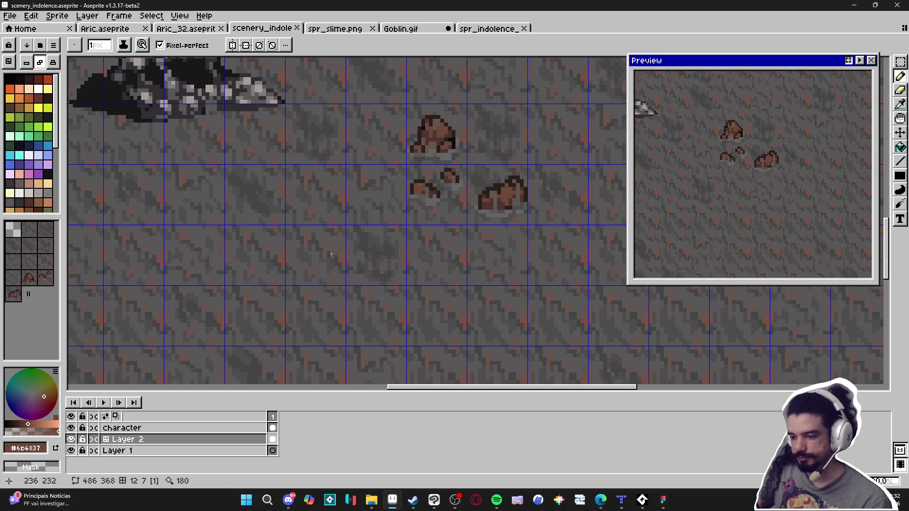
scroll(328, 253, "right", 1)
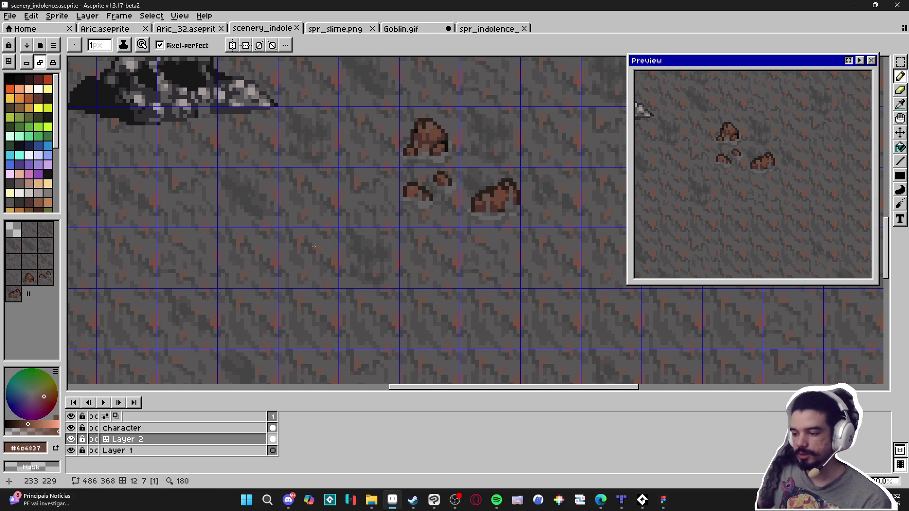
scroll(329, 247, "left", 1)
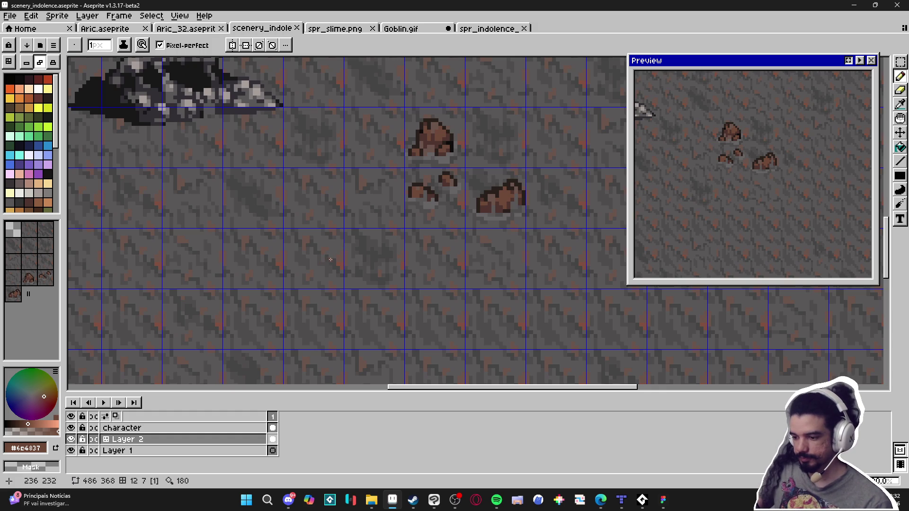
scroll(329, 259, "up", 1)
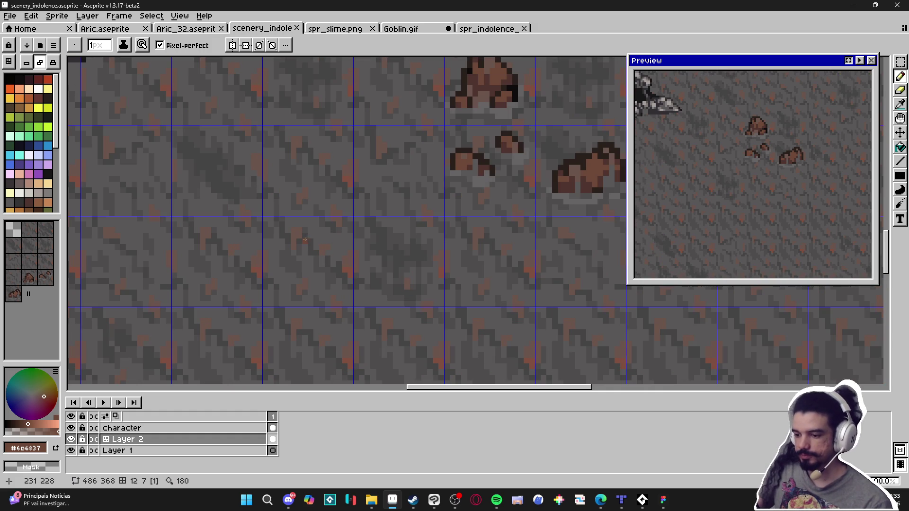
left_click_drag(305, 231, 425, 245)
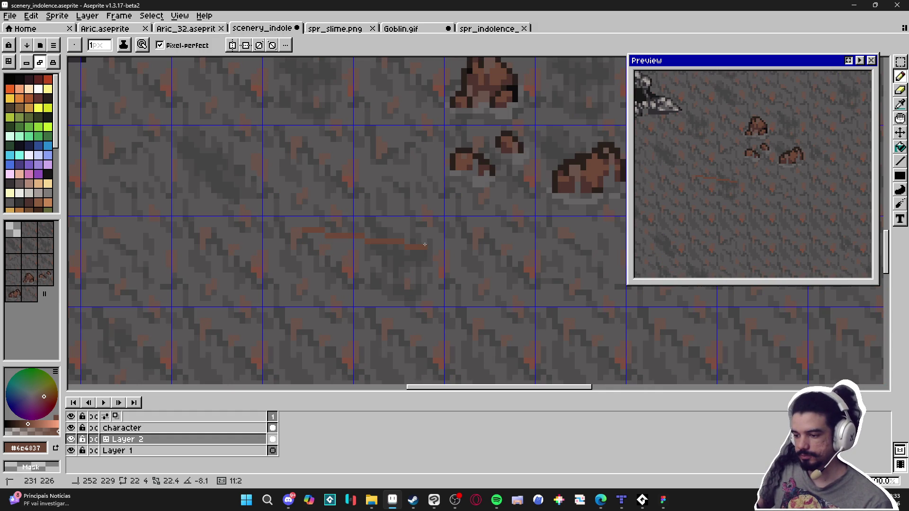
left_click(425, 244, "shift")
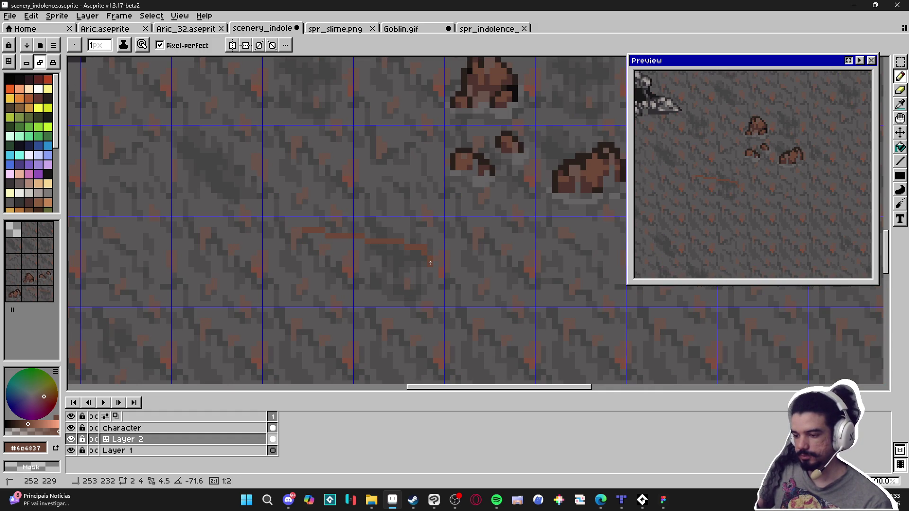
left_click(428, 291, "shift")
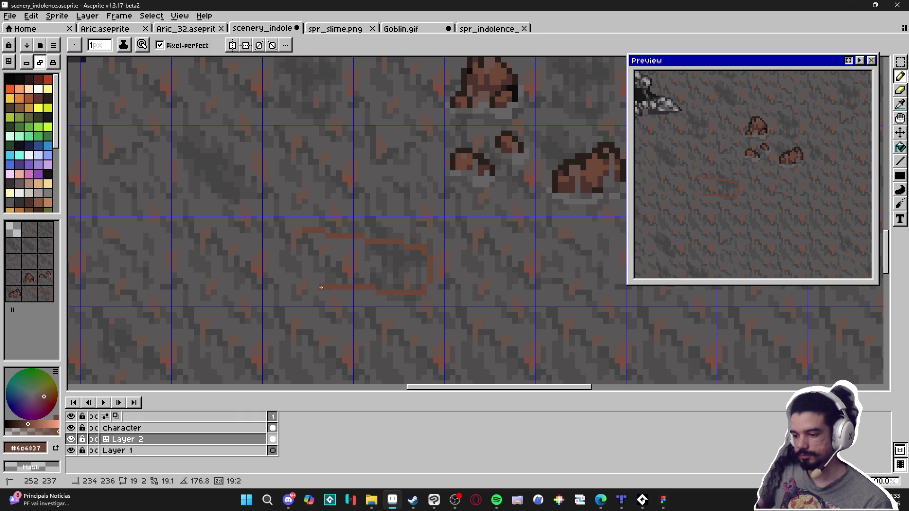
left_click(301, 282, "shift")
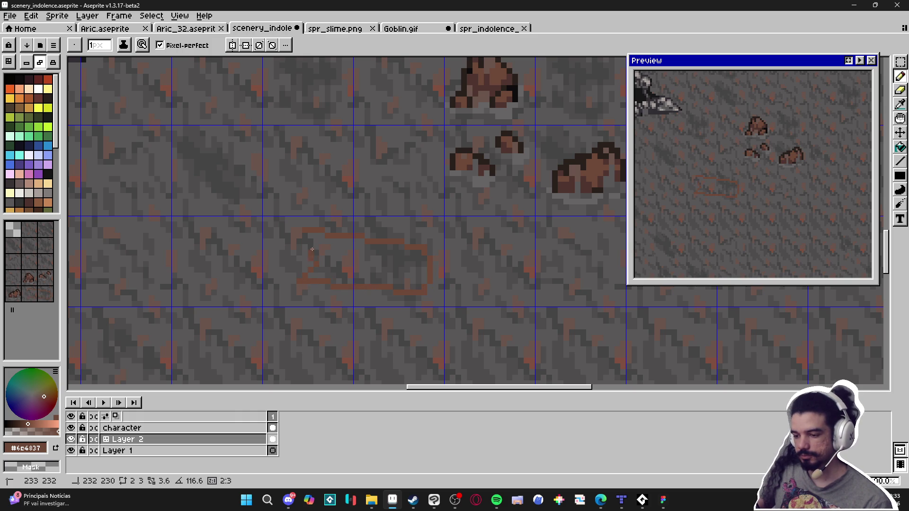
key("ctrl+z")
left_click(289, 247, "shift")
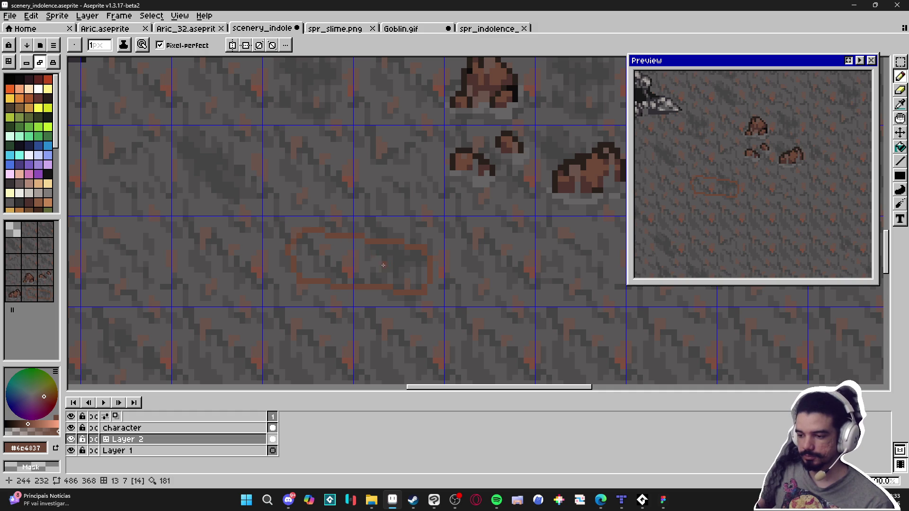
Bucket-fill the inside of the log outline solid with rock brown, then return to the Pencil
key("g")
left_click(417, 274)
key("b")
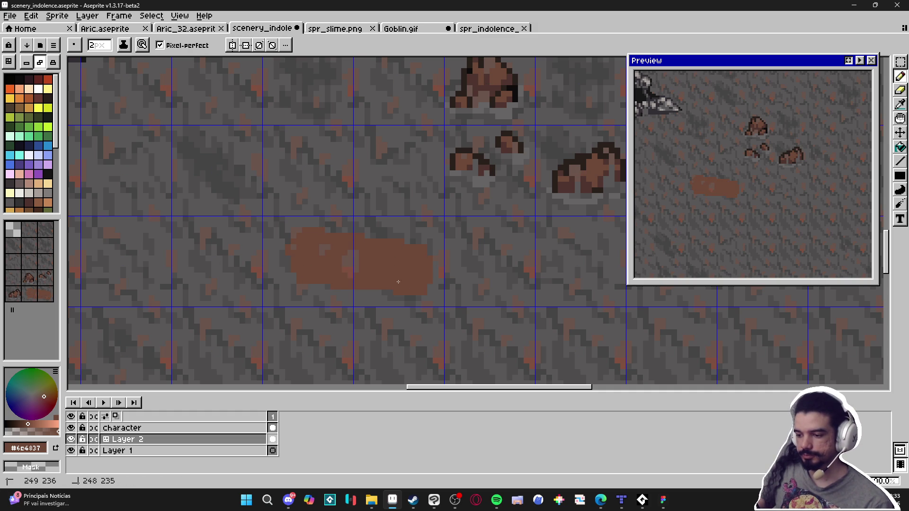
scroll(322, 253, "down", 3)
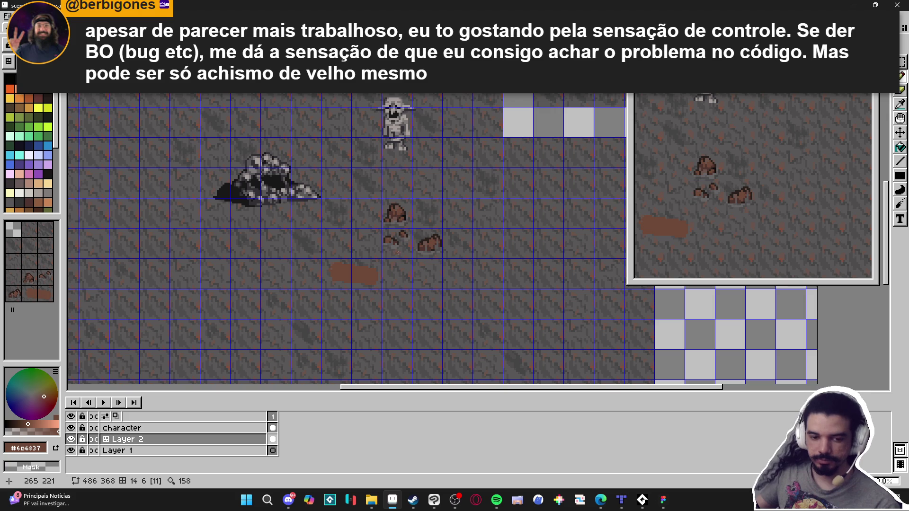
Pick the dark brown #2a201b and outline the log's left and upper-left edges
scroll(397, 231, "up", 3)
left_click(394, 233)
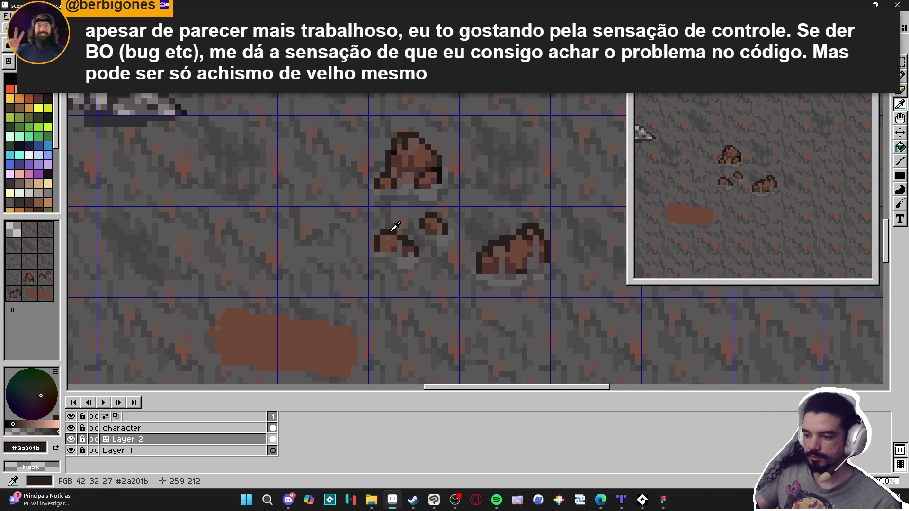
scroll(212, 347, "up", 1)
left_click_drag(221, 362, 213, 335)
left_click(218, 320)
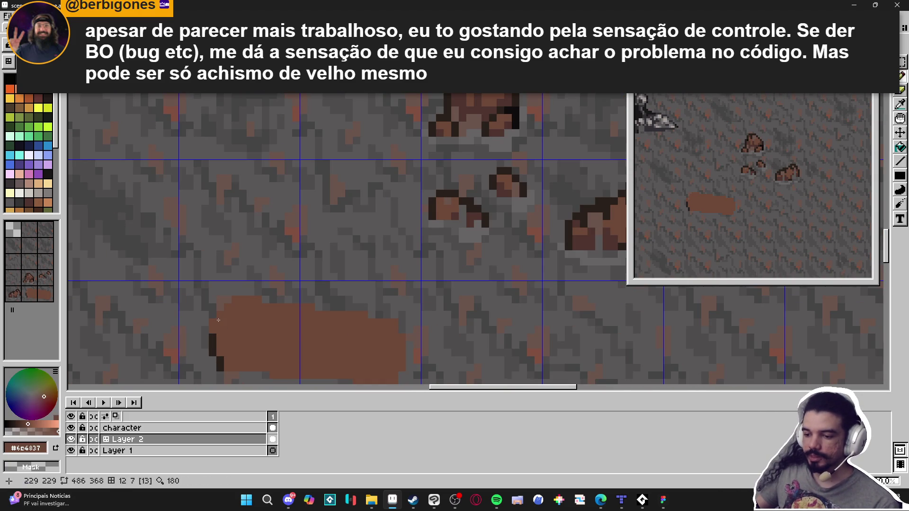
left_click(230, 293, "alt")
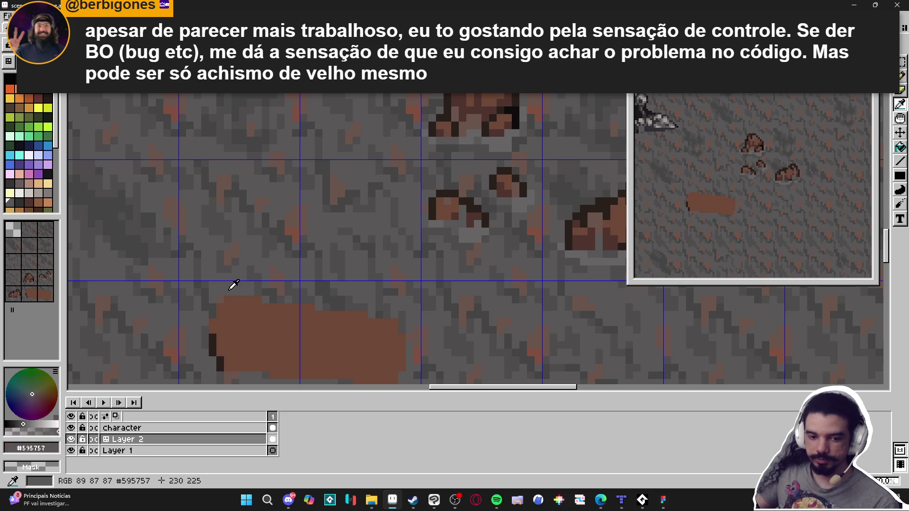
left_click(215, 333, "alt")
left_click(205, 322)
left_click(206, 316)
left_click(212, 315)
left_click(213, 307)
left_click(220, 300)
left_click(228, 293)
Extend the dark outline along the log's top edge and down its right end
left_click_drag(235, 292, 258, 292)
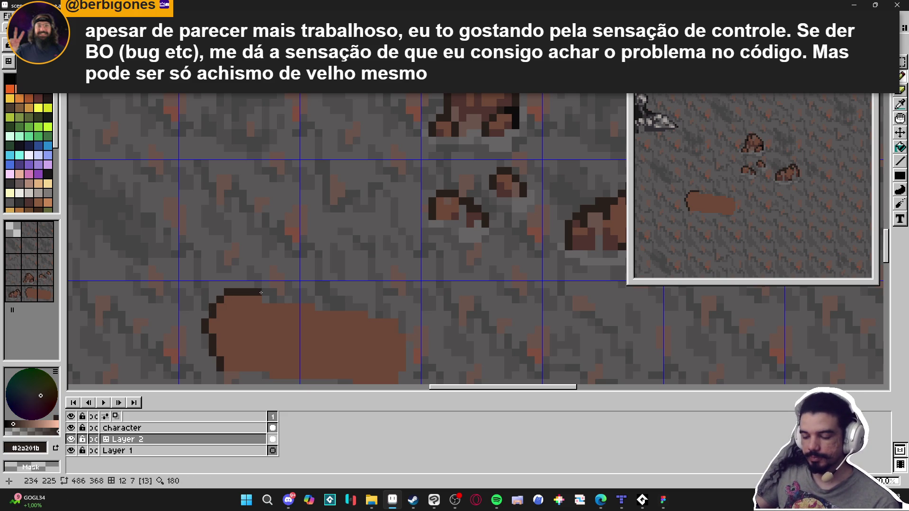
left_click(408, 322, "shift")
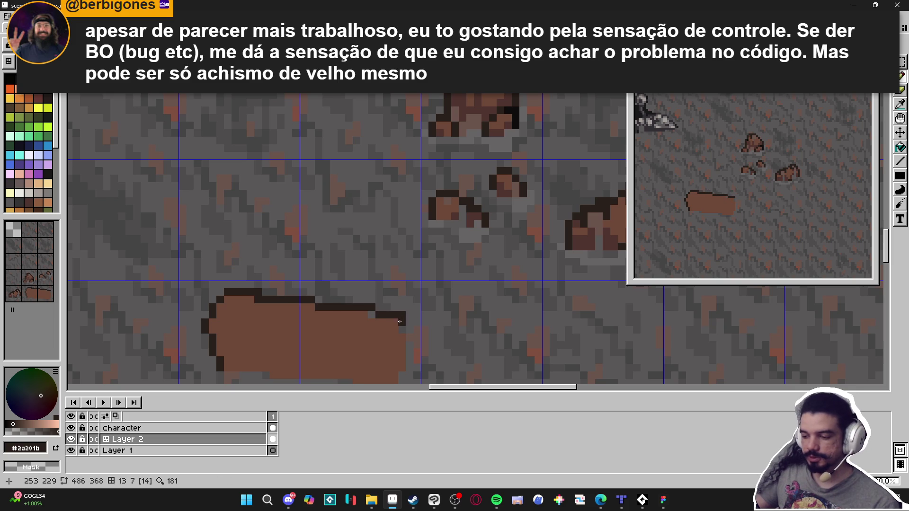
scroll(416, 339, "up", 1)
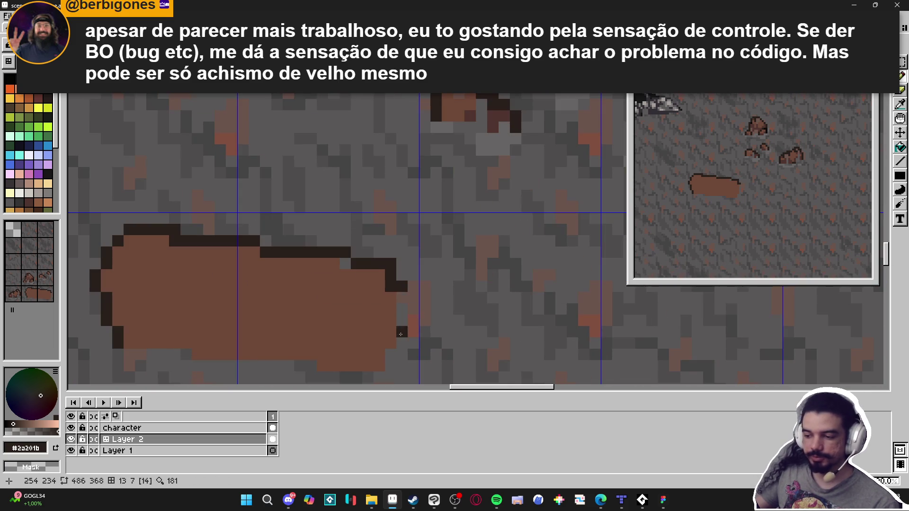
left_click(402, 344, "shift")
left_click_drag(391, 354, 390, 367)
Repaint the lower-left and upper-right outline corners with the brown fill colour
left_click(368, 318, "alt")
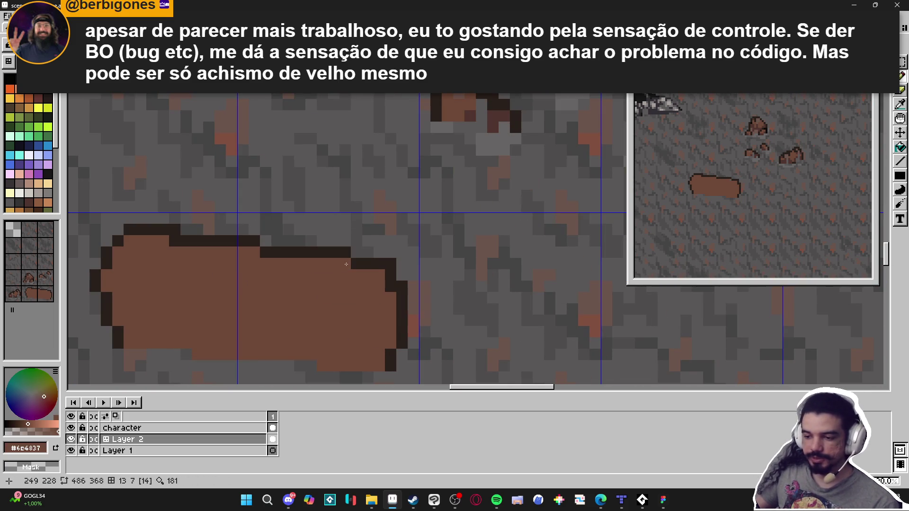
scroll(166, 274, "down", 2)
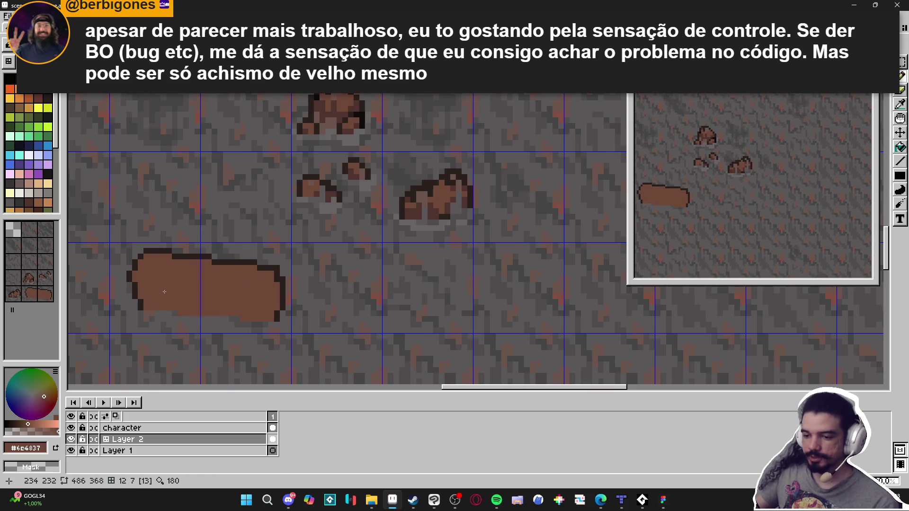
scroll(141, 292, "up", 1)
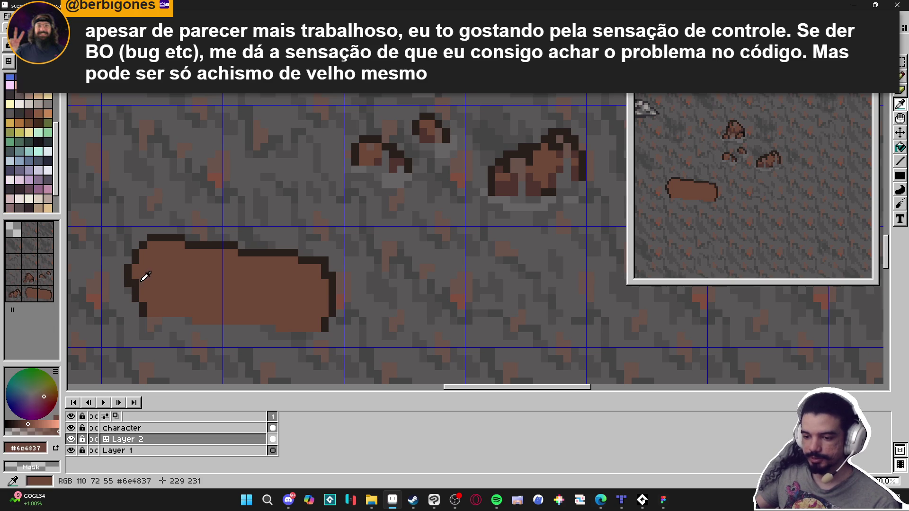
left_click(147, 308)
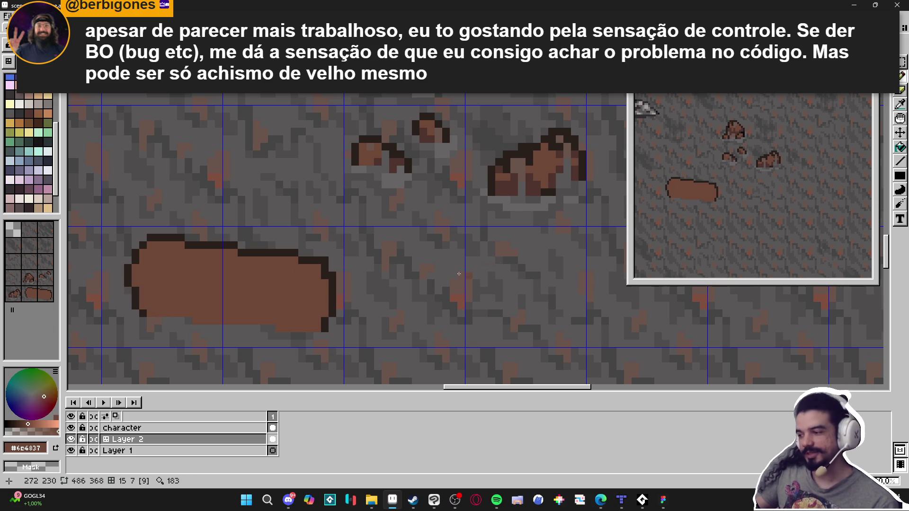
left_click(326, 265)
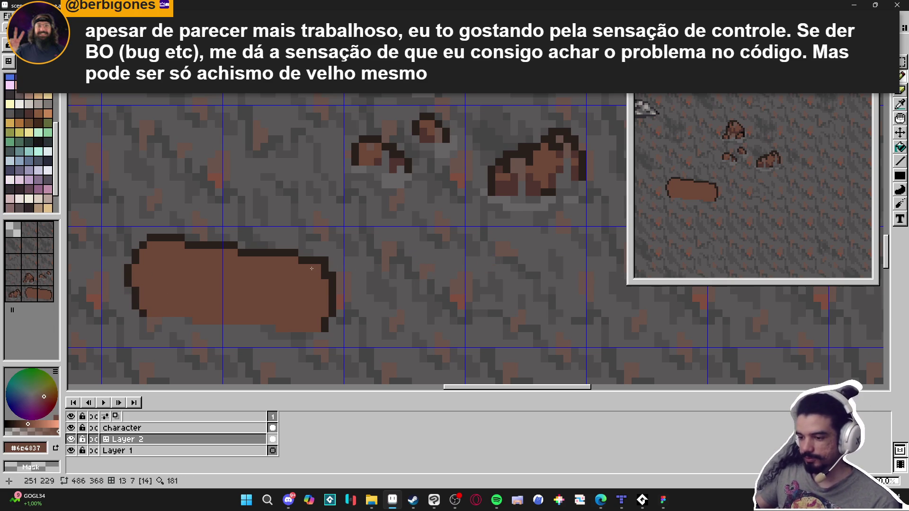
key("e")
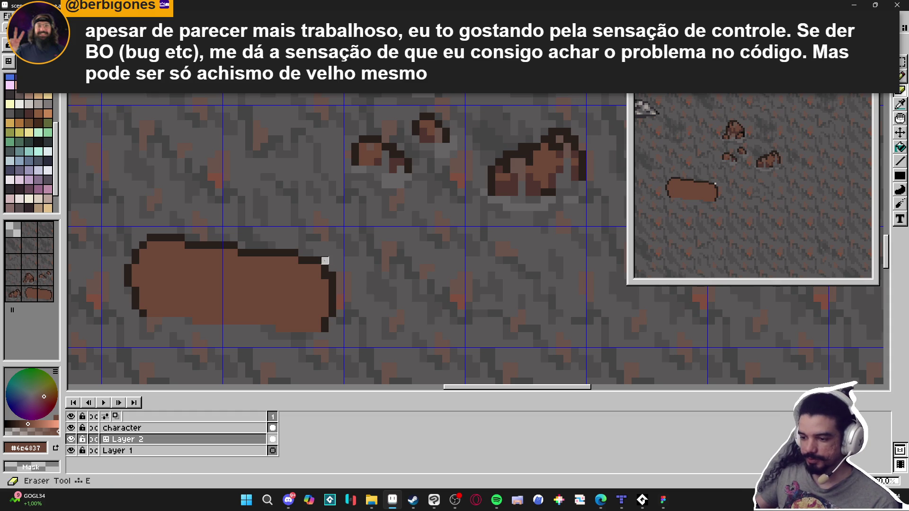
left_click(335, 267, "alt")
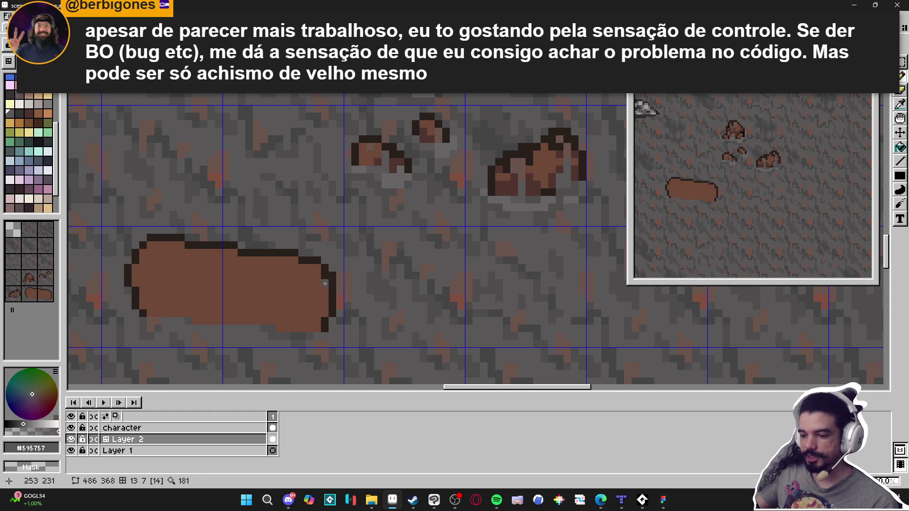
scroll(278, 294, "left", 2)
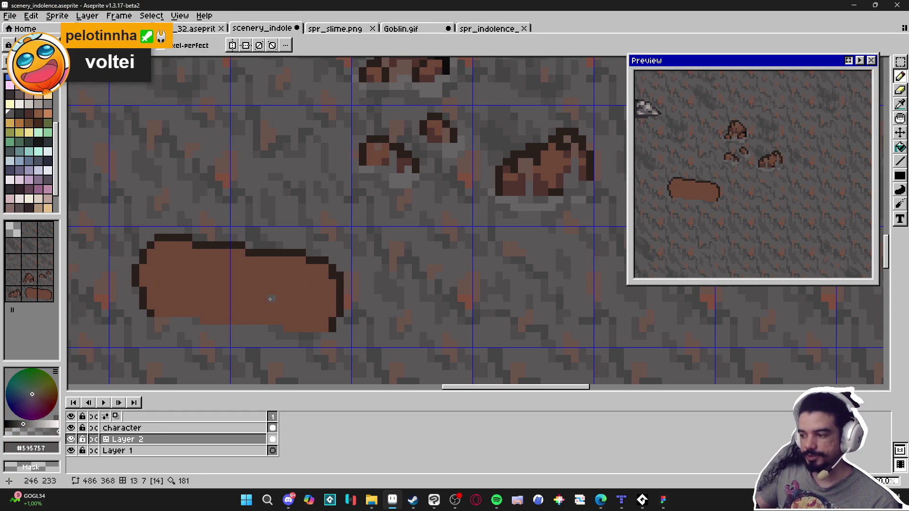
Paint the stray outline pixels on the log's left end with brown fill
scroll(146, 286, "up", 1)
left_click(136, 274, "alt")
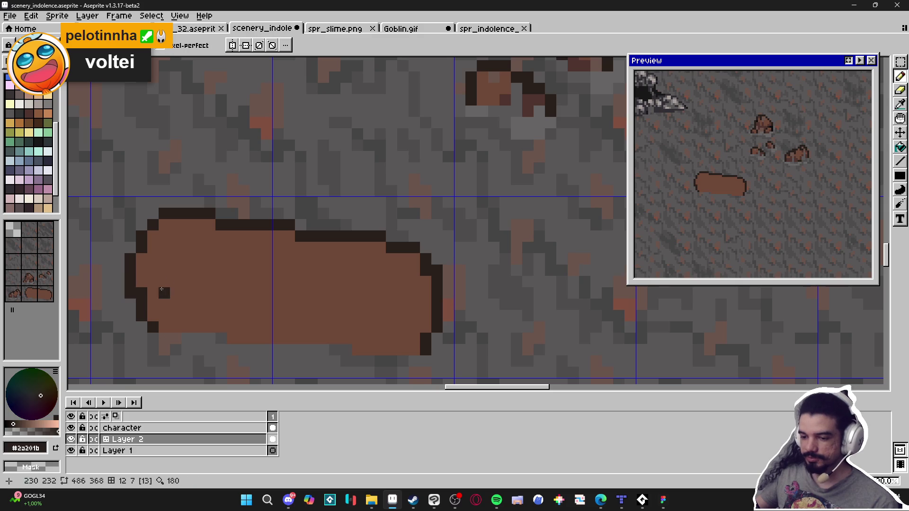
left_click(156, 290, "alt")
left_click(147, 294)
scroll(213, 248, "down", 2)
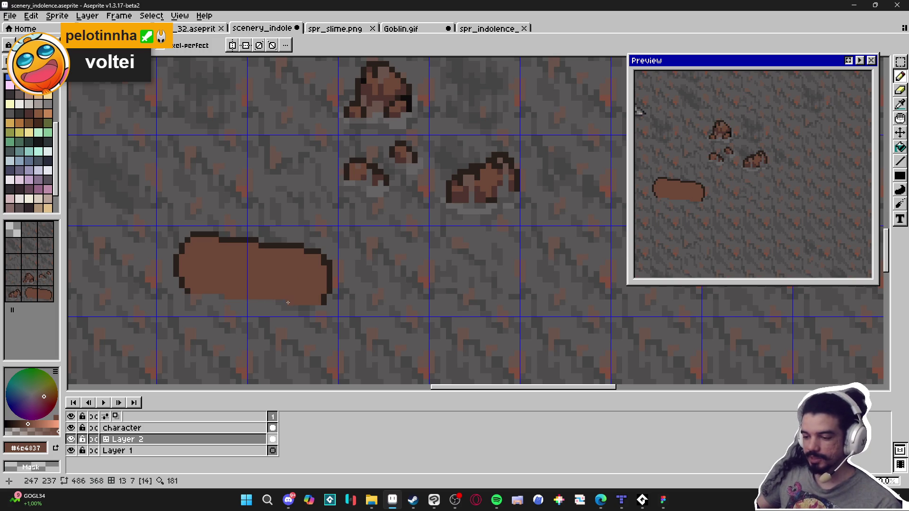
Select the log's brown fill with the Magic Wand, then deselect and return to the Pencil
key("w")
left_click(298, 286)
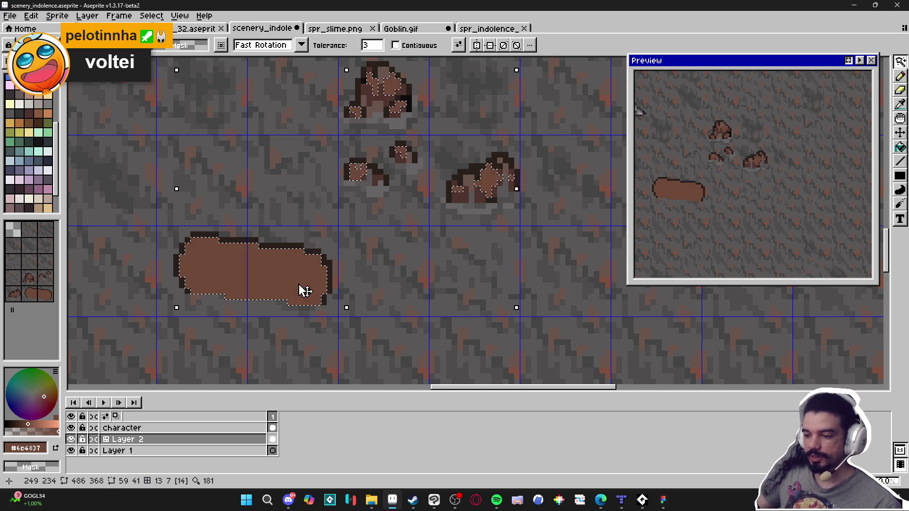
left_click(273, 260)
key("ctrl+d")
key("b")
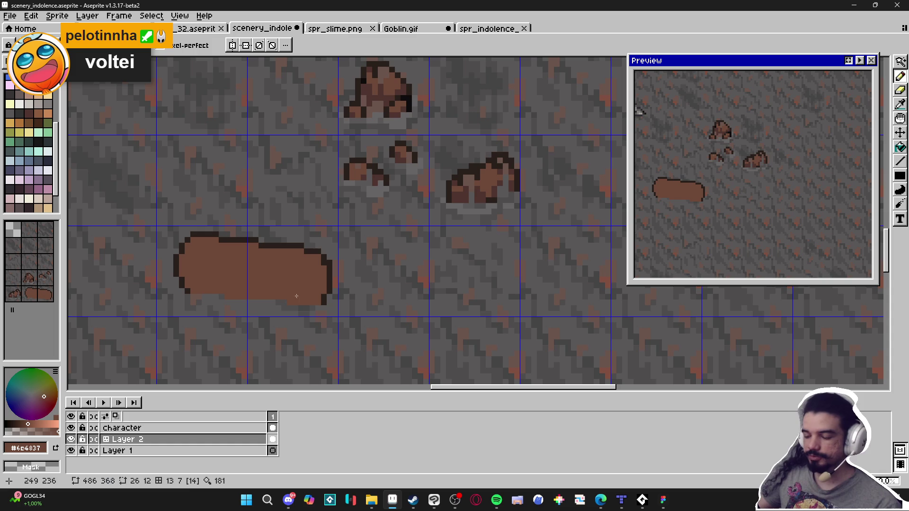
scroll(266, 294, "left", 2)
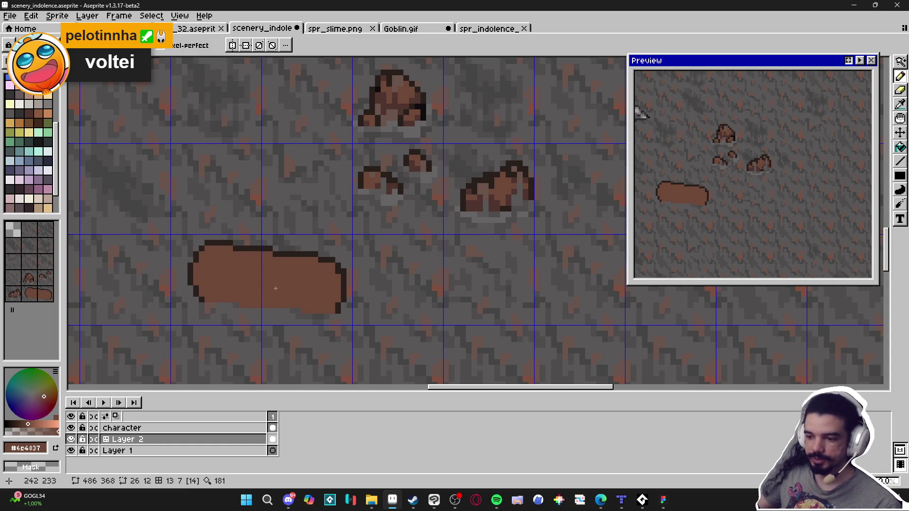
scroll(209, 247, "up", 1)
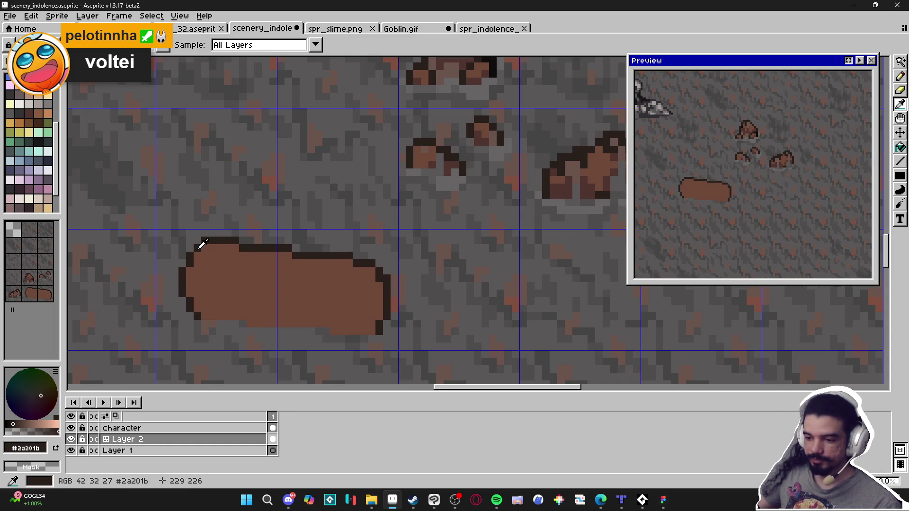
Erase the log's dark top-left corner pixel and undo a test dark grey pixel
right_click(199, 241)
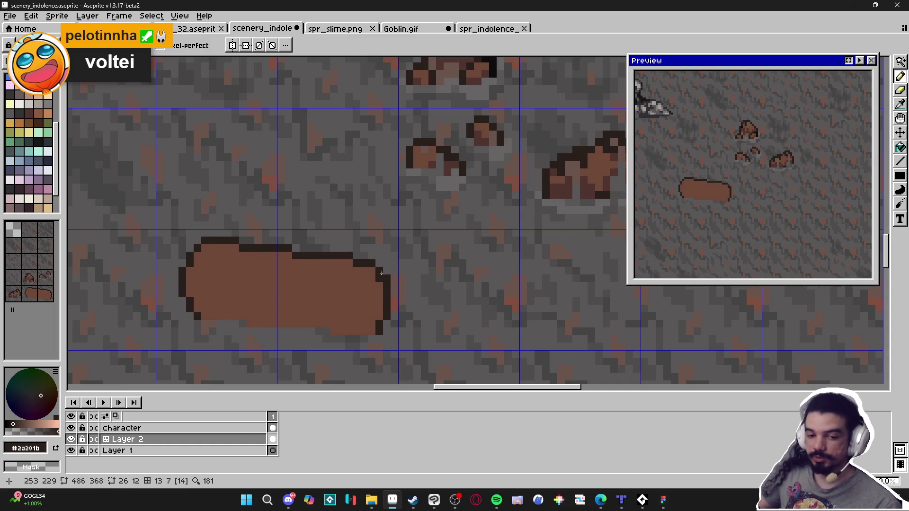
left_click(334, 308, "alt")
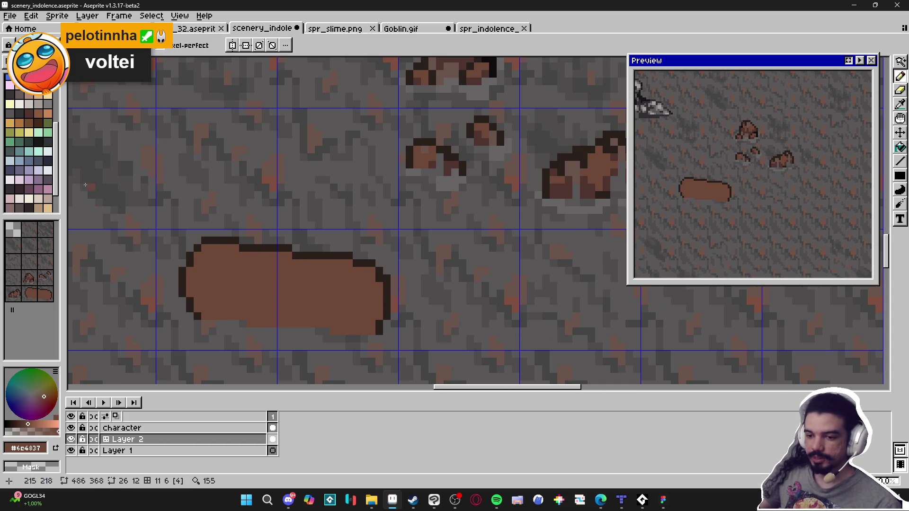
left_click(432, 165, "alt")
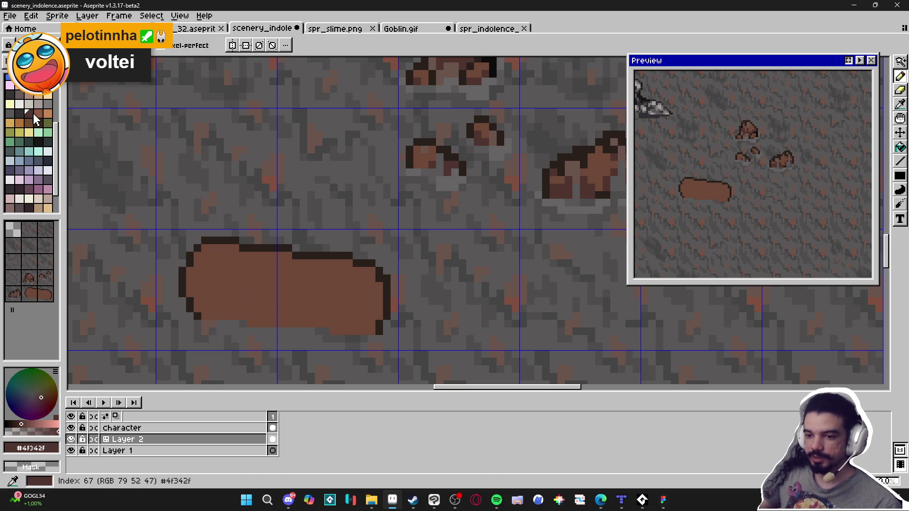
left_click(20, 95)
left_click(239, 299)
key("ctrl+z")
Pick a lighter palette brown and test a highlight on the log's right edge, then undo it
left_click(246, 290, "alt")
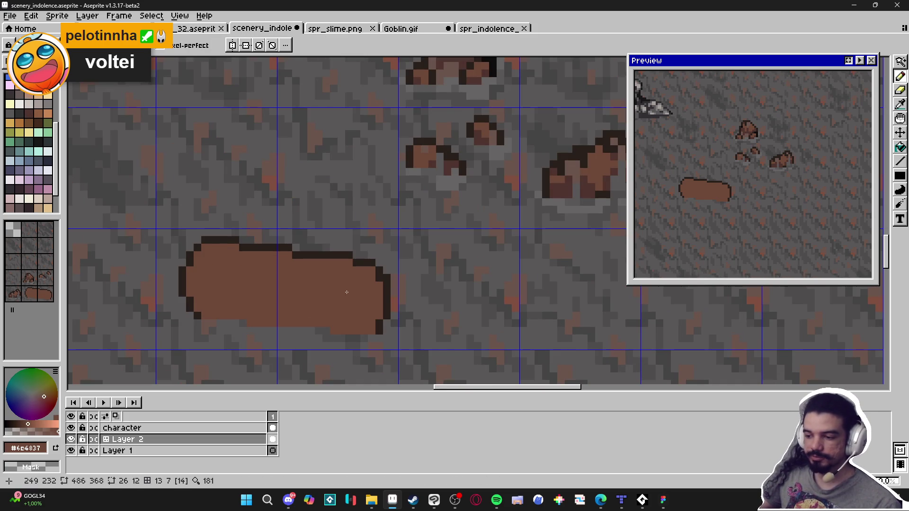
scroll(362, 296, "up", 1)
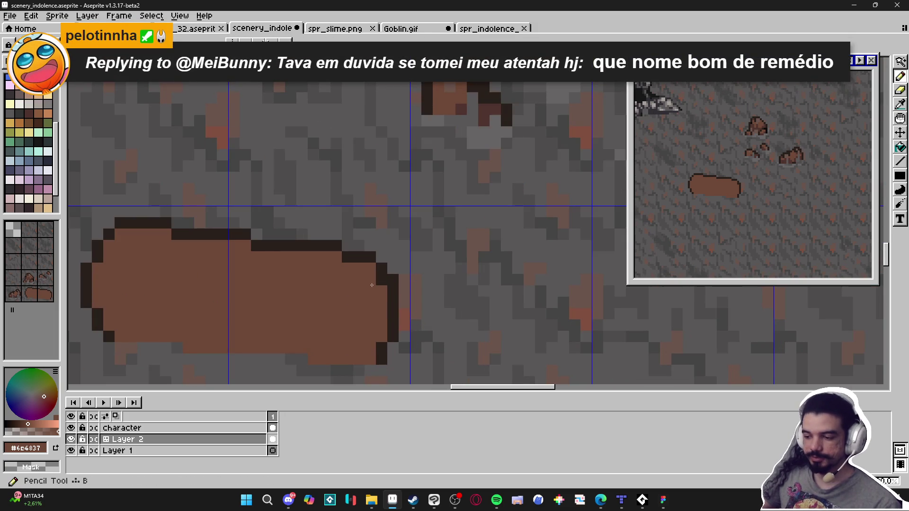
key("x")
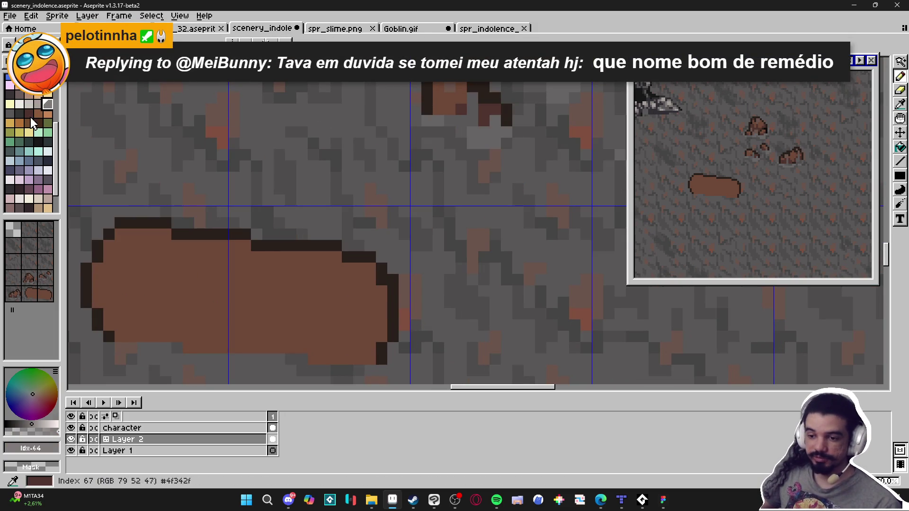
left_click(47, 115)
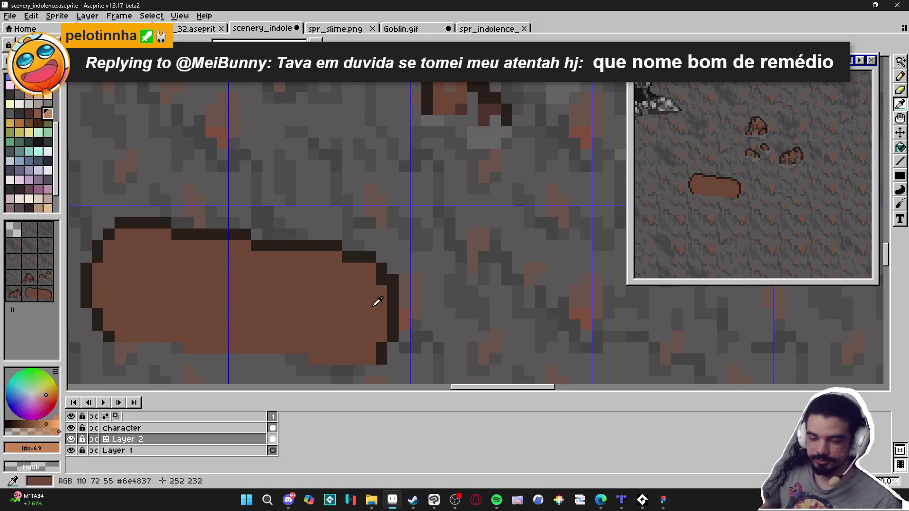
key("x")
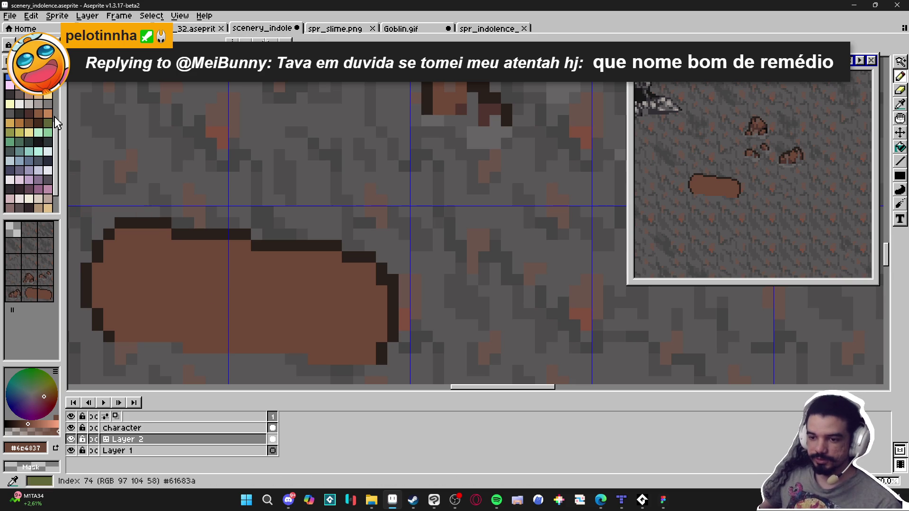
key("x")
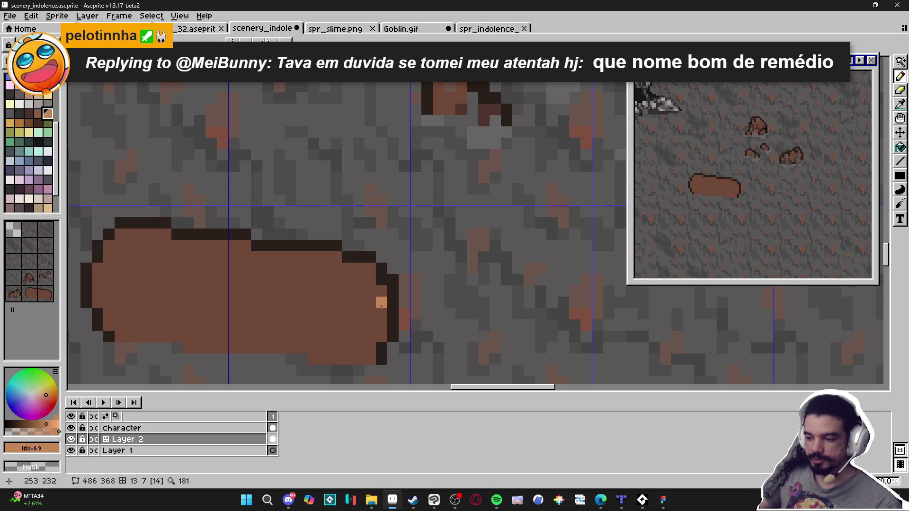
left_click_drag(382, 305, 353, 322)
key("ctrl+z")
Try light-brown and light-pink strips down the log's right end, undoing both
left_click(324, 298, "alt")
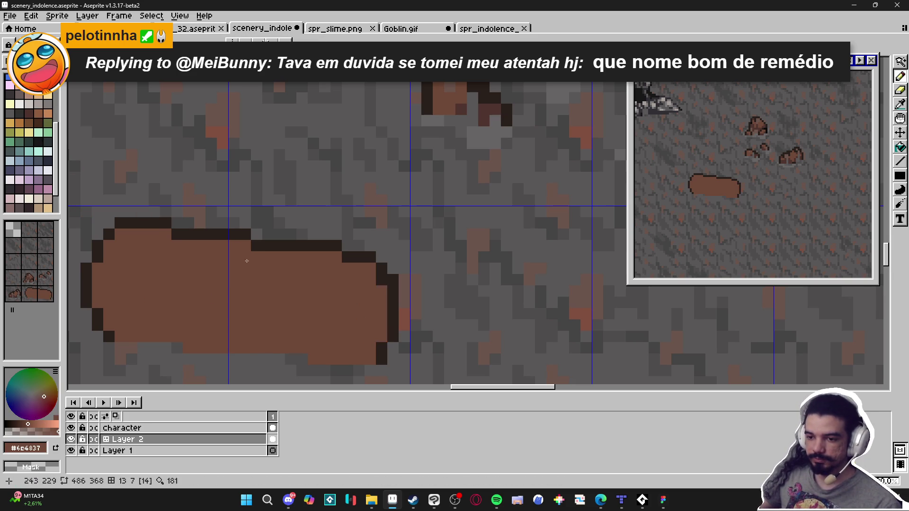
key("x")
left_click_drag(380, 308, 376, 337)
scroll(379, 346, "down", 3)
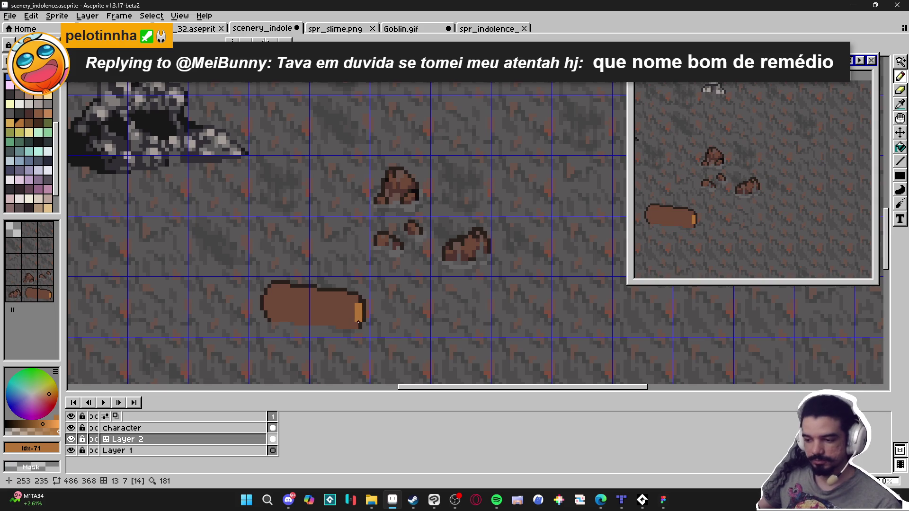
key("ctrl+z")
left_click(48, 199)
scroll(350, 308, "up", 2)
left_click_drag(373, 303, 365, 342)
key("ctrl+z")
key("ctrl+z")
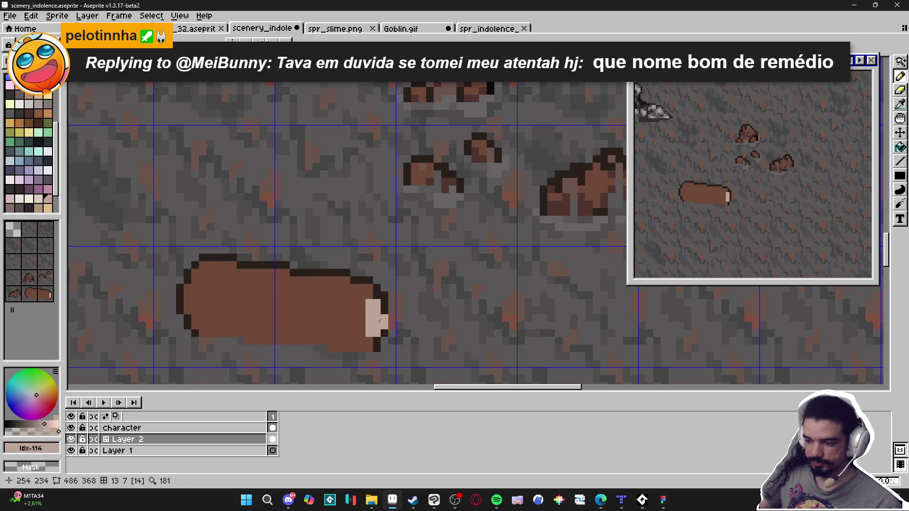
Draw a dark split line across the log's left end in the outline colour
scroll(347, 329, "down", 2)
scroll(347, 329, "down", 1)
scroll(284, 314, "up", 2)
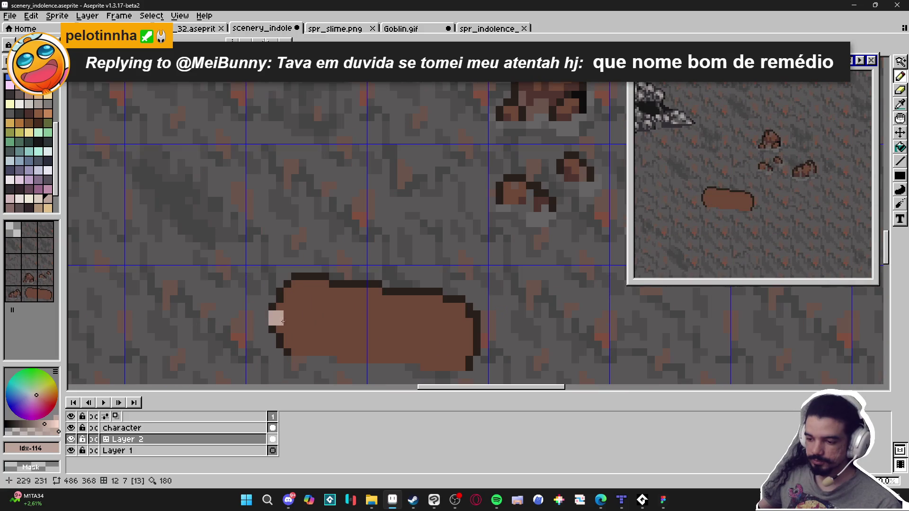
left_click(274, 325, "alt")
key("ctrl+z")
left_click_drag(277, 337, 318, 336)
Add dark pixels and a stepped dark line from the log's upper-left along its bottom
left_click(284, 306)
key("ctrl+z")
left_click(280, 299)
left_click(295, 352)
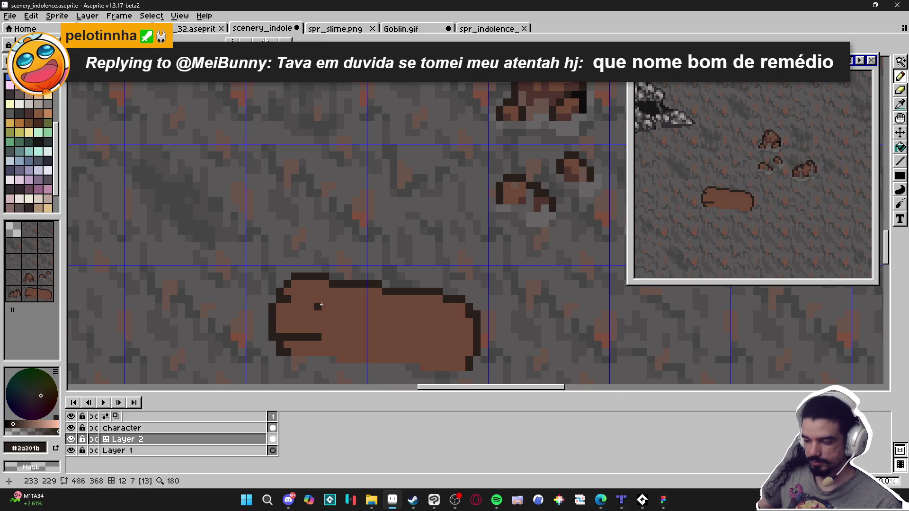
left_click(417, 356, "shift")
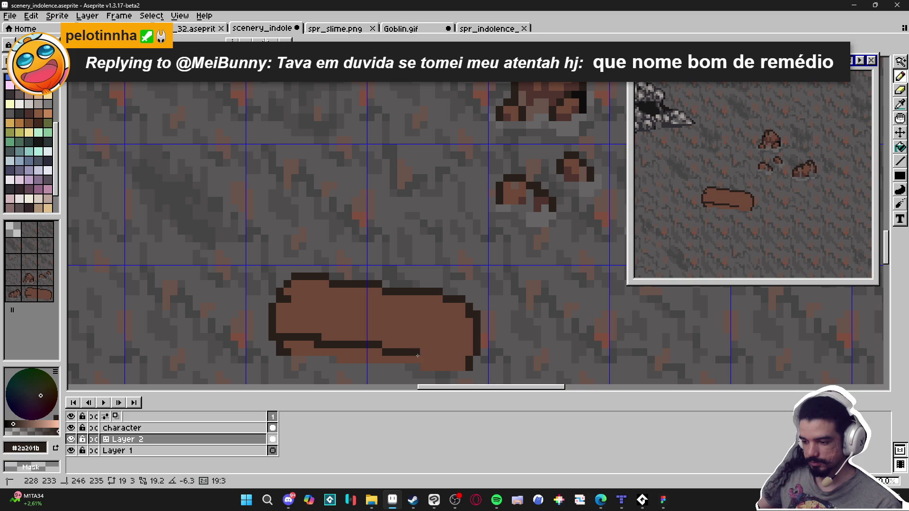
left_click(412, 355, "shift")
left_click(302, 329, "alt")
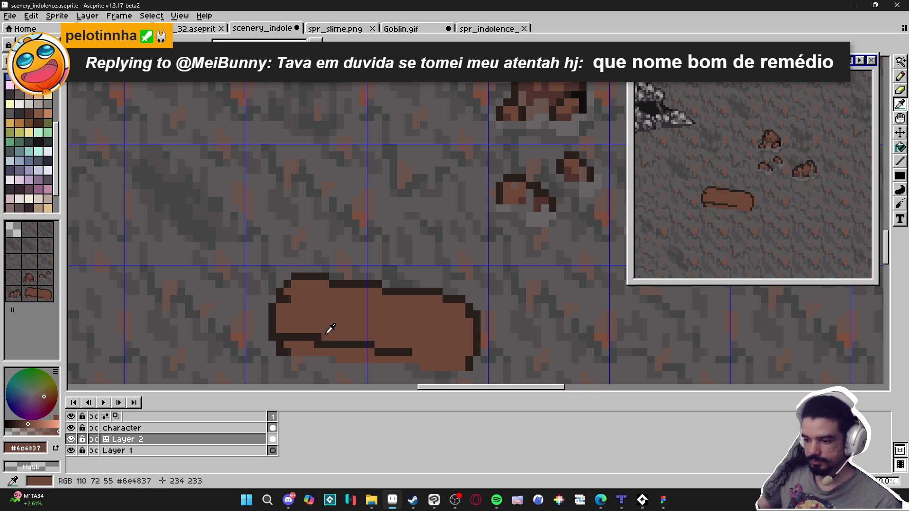
left_click(280, 298, "alt")
left_click(279, 299)
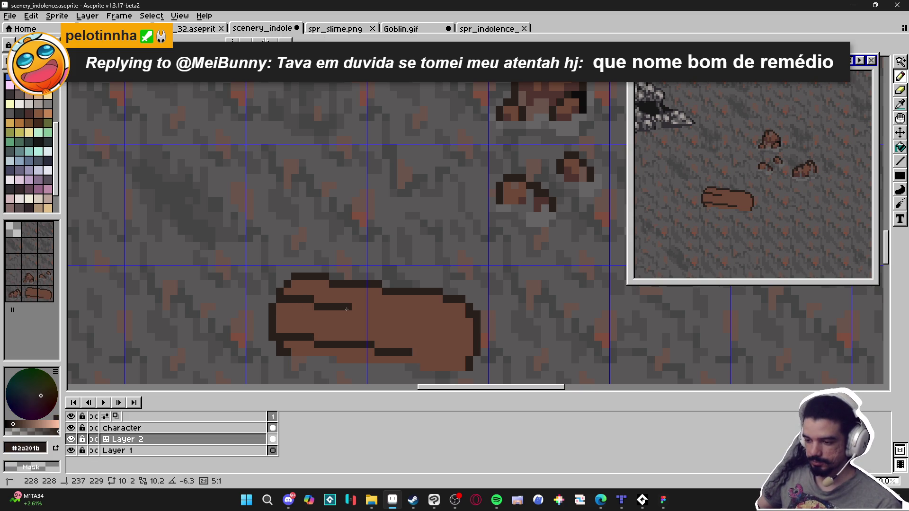
Erase a dark pixel at the log's upper-left and paint another floor grey
key("e")
left_click(280, 292)
left_click(281, 281, "alt")
key("b")
left_click_drag(276, 329, 278, 318)
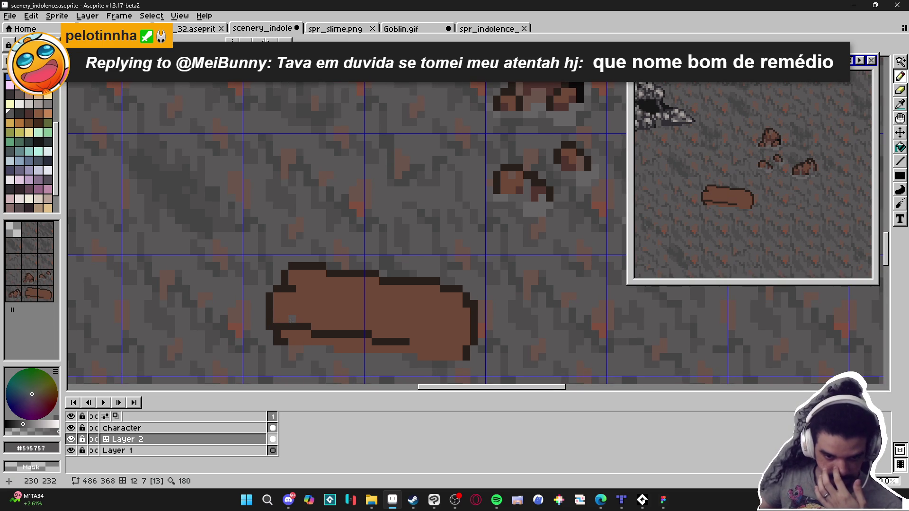
left_click(300, 328)
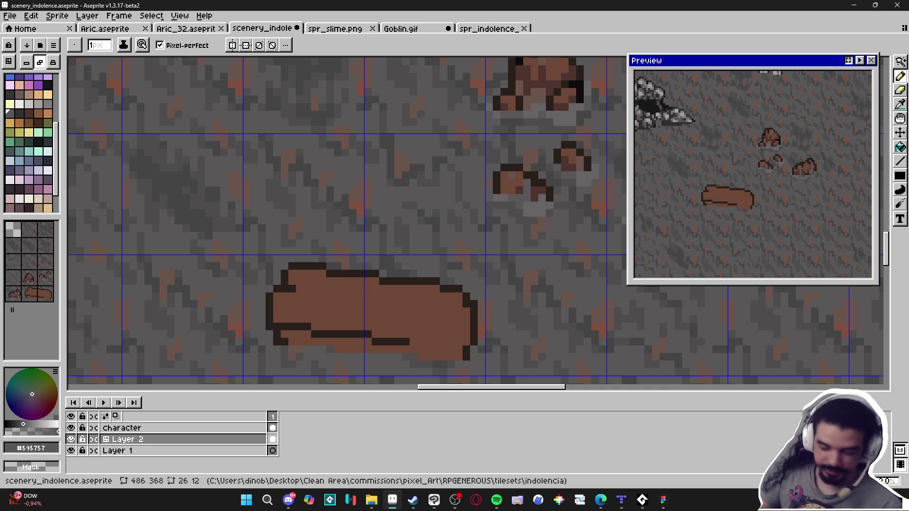
Draw a dark split line leftward from the log's right end
left_click(471, 305, "alt")
left_click_drag(471, 305, 428, 304)
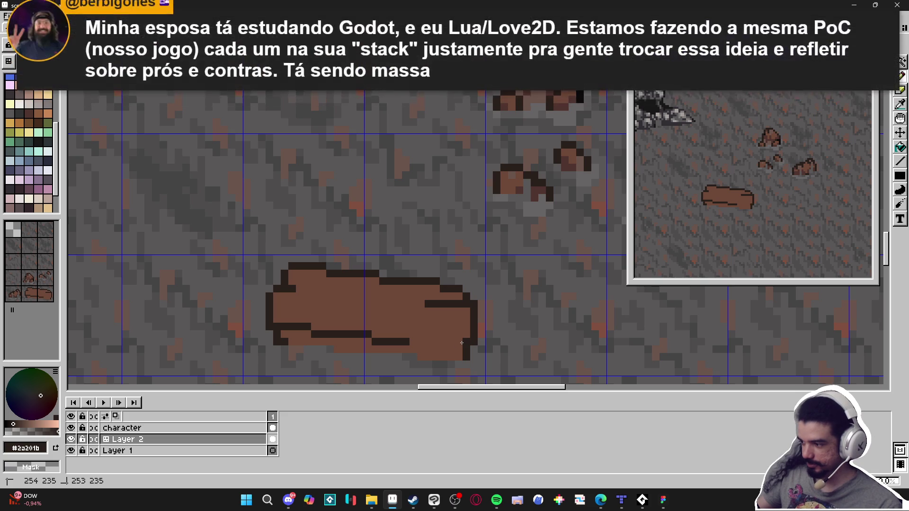
left_click(459, 327)
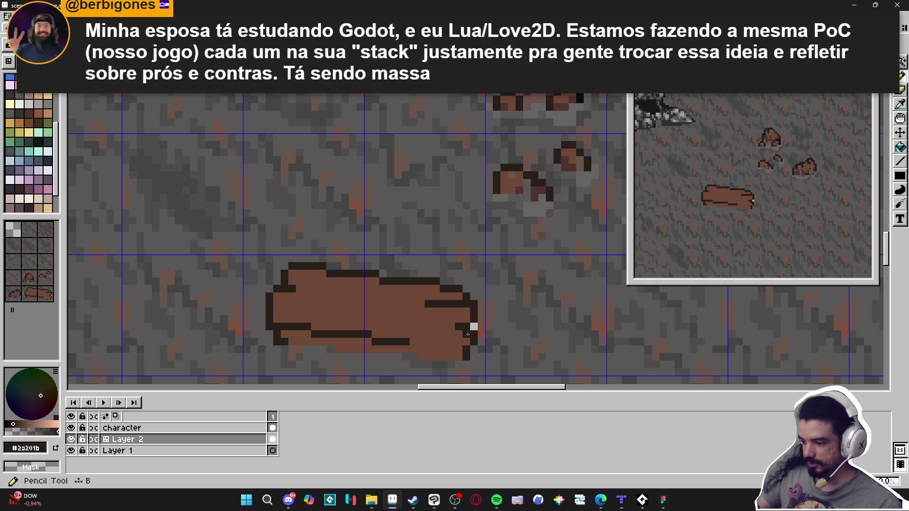
left_click(474, 327, "alt")
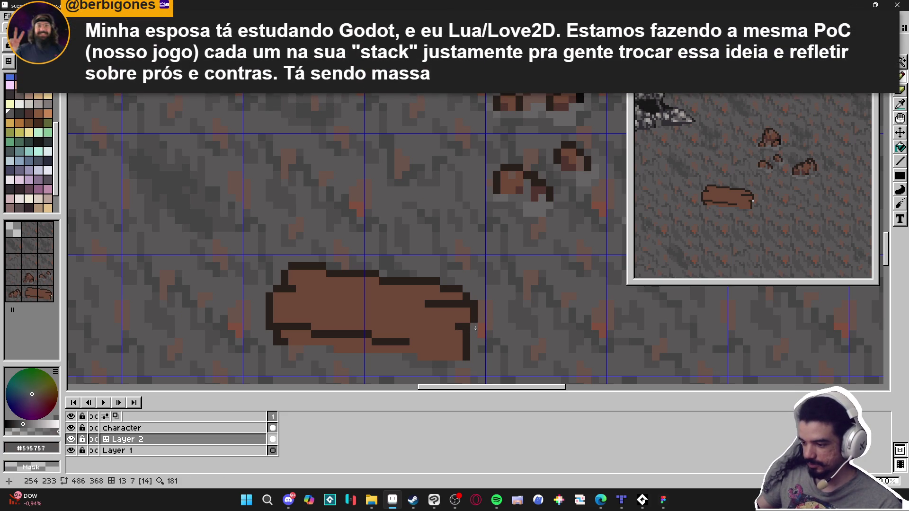
left_click(464, 327, "alt")
scroll(388, 319, "down", 2)
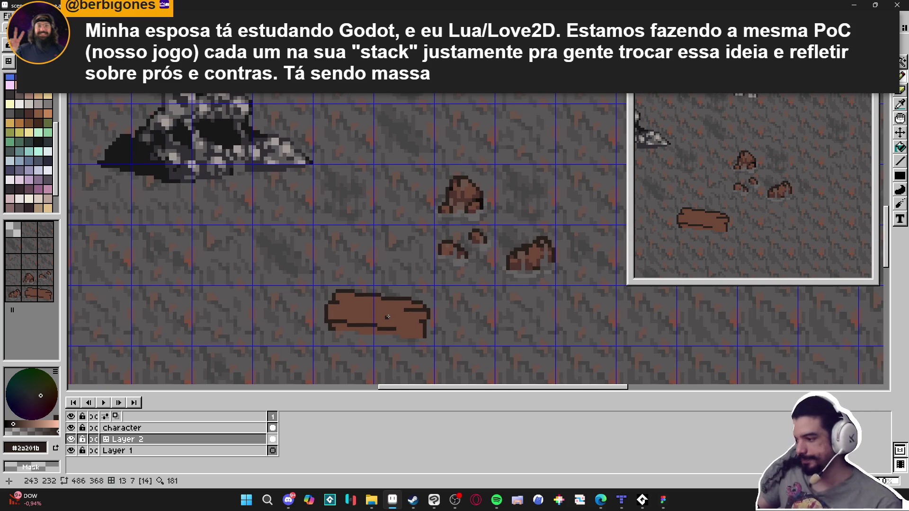
Keep a short dark notch at the log's lower-left and thicken the dark outline down its right end
key("Tab")
left_click(405, 313)
key("Tab")
scroll(345, 321, "up", 2)
left_click(329, 328, "alt")
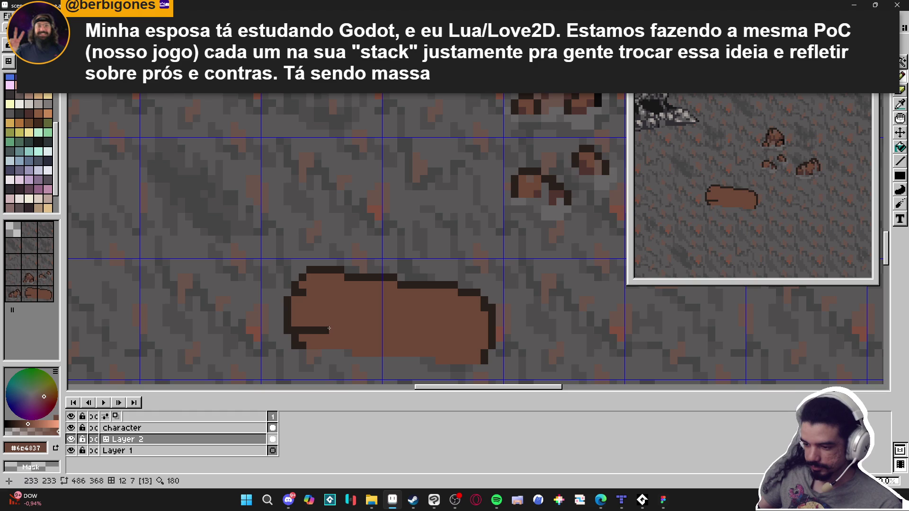
left_click(302, 336, "alt")
left_click(310, 338)
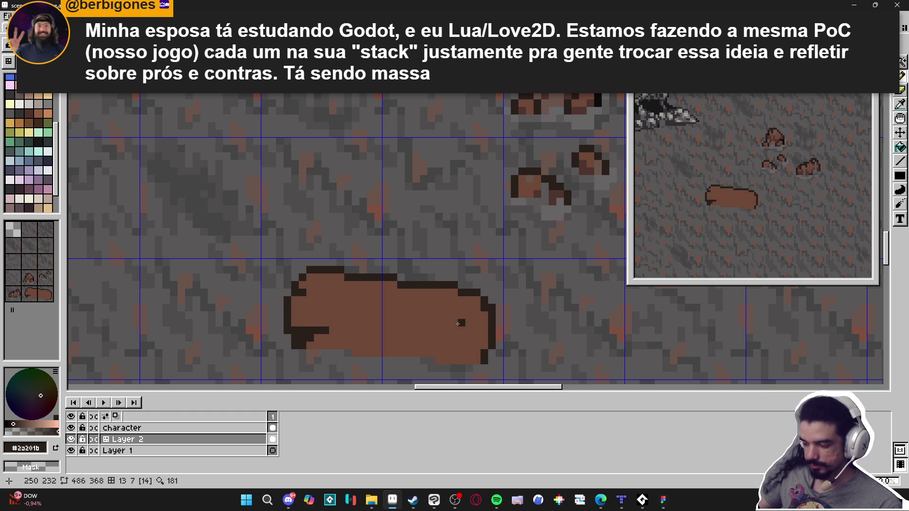
scroll(465, 317, "right", 1)
mouse_move(474, 321)
left_mouse_down()
mouse_move(462, 361)
mouse_move(459, 326)
mouse_move(451, 363)
mouse_move(452, 339)
left_mouse_up()
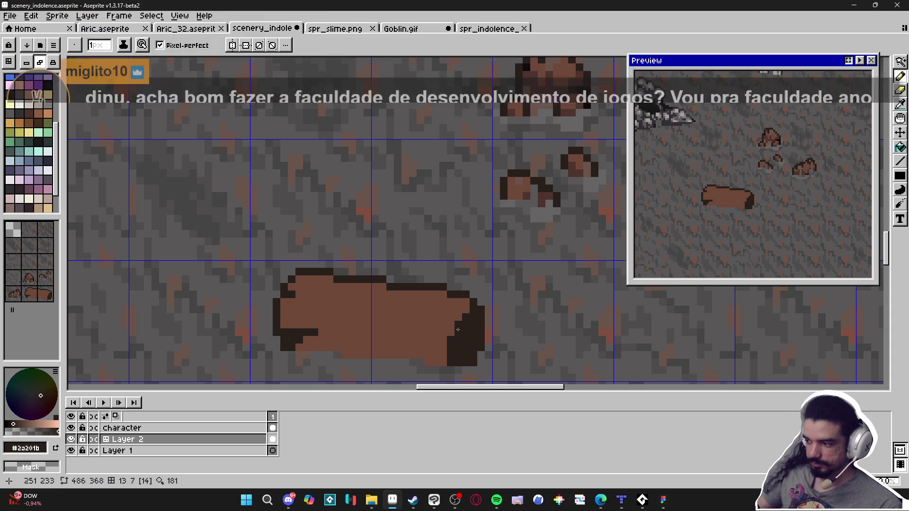
Paint a dark column down the log's right edge, extending the cut end upward
left_click(470, 314, "alt")
left_click(473, 314)
scroll(468, 315, "right", 1)
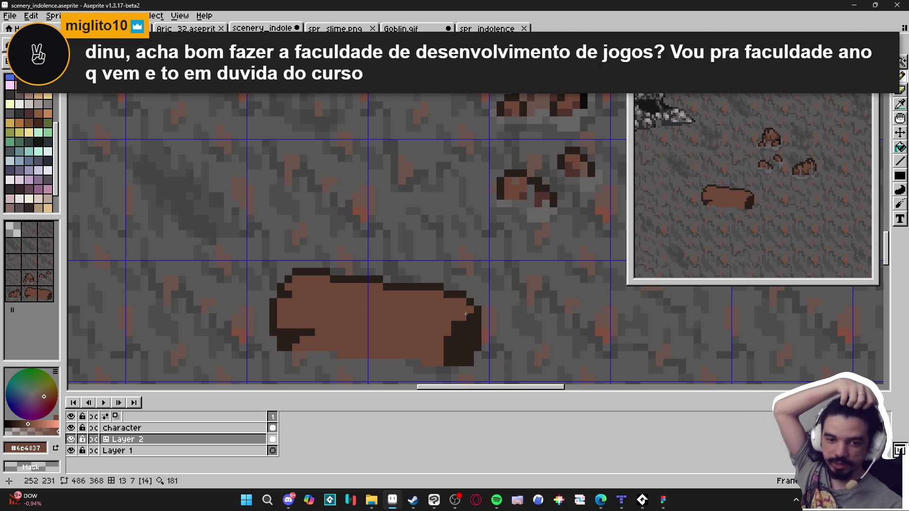
left_click(464, 314)
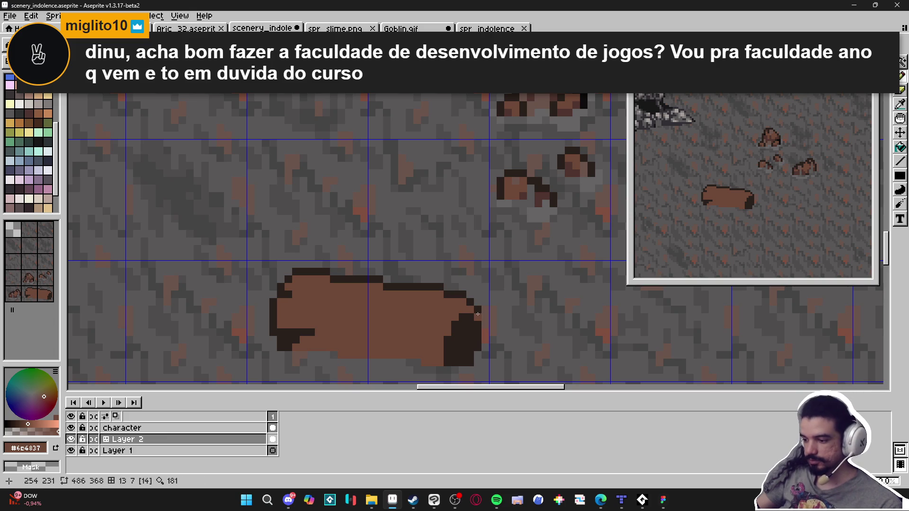
left_click(470, 334, "alt")
left_click_drag(485, 312, 484, 368)
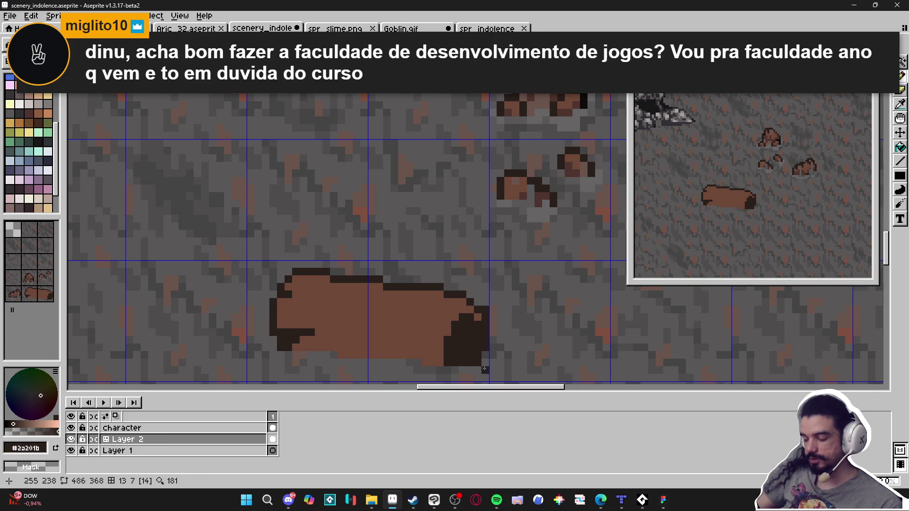
Add dark pixels below the log's right end
left_click(478, 364, "alt")
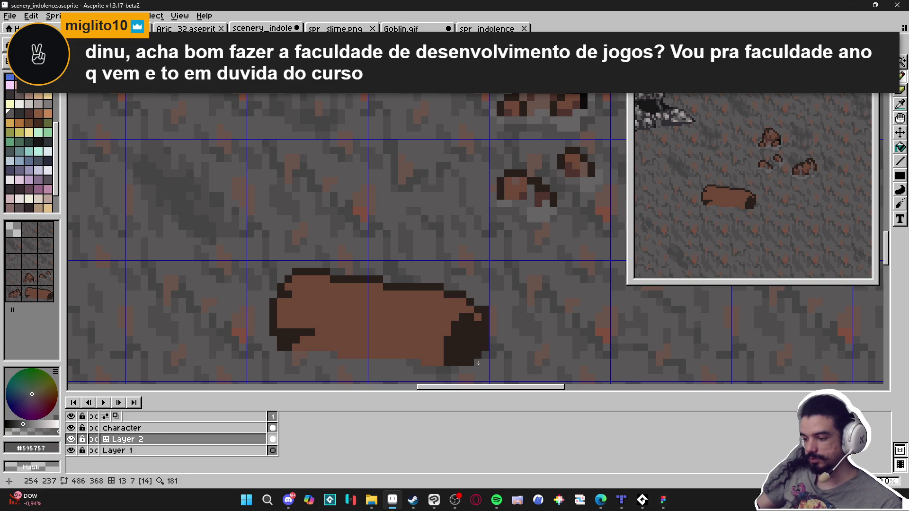
left_click(432, 354, "alt")
left_click_drag(433, 371, 452, 355)
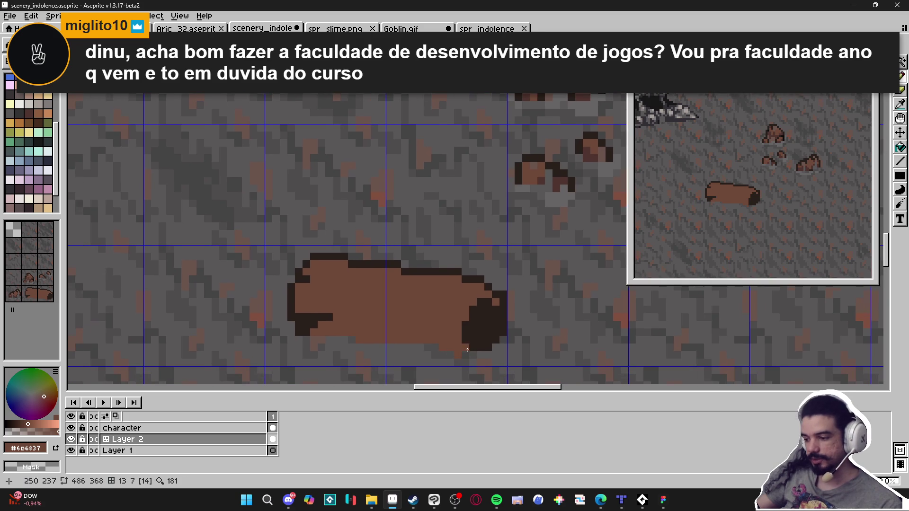
left_click(474, 341, "alt")
left_click(472, 354)
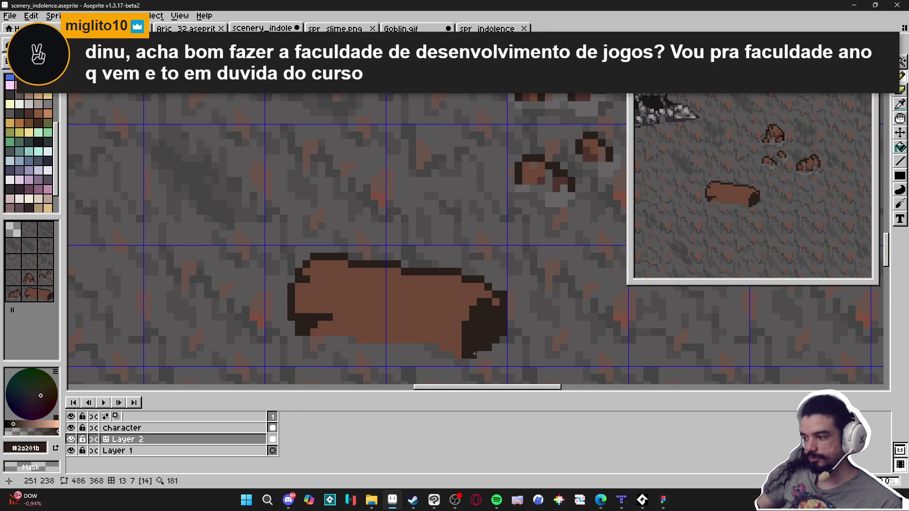
Paint stray dark pixels around the log's right end back to floor grey
left_click(495, 348, "alt")
left_click(500, 344, "alt")
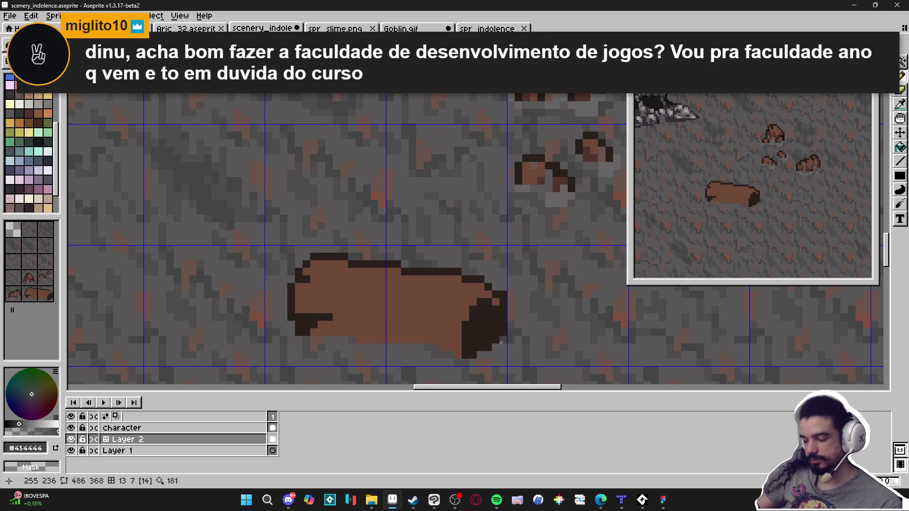
left_click(483, 341)
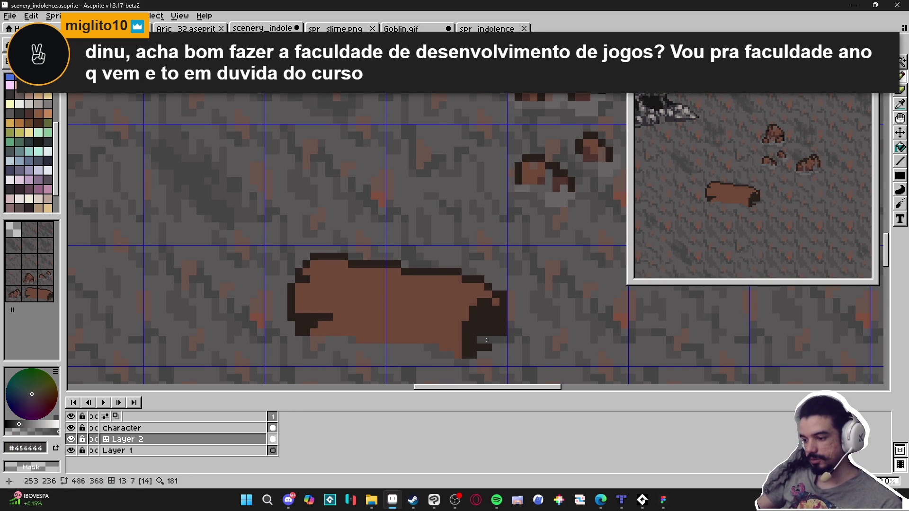
left_click(501, 334)
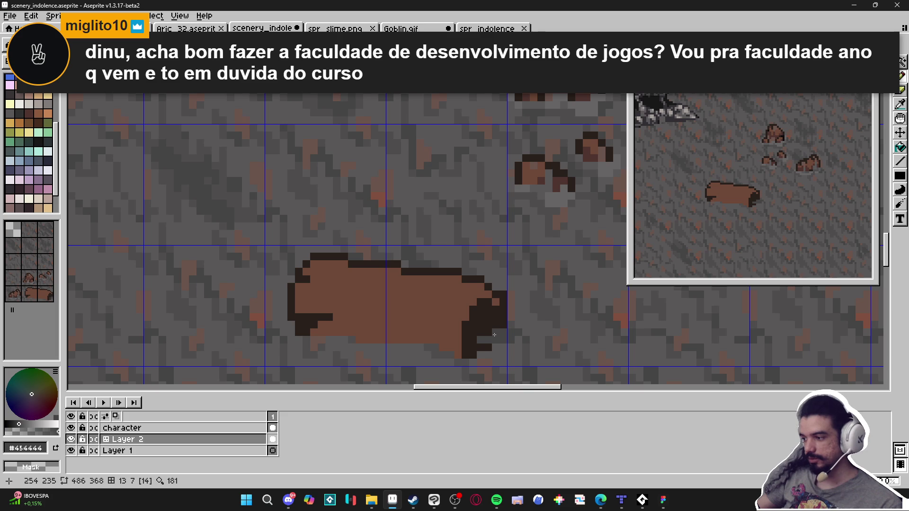
scroll(444, 340, "up", 2)
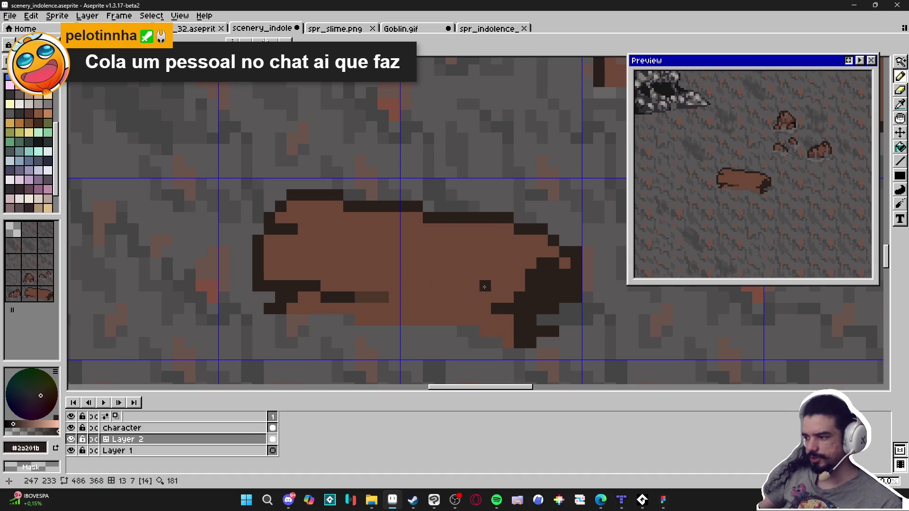
Dab a light orange pixel on the log, then darken pixels beside the dark end and along the top-right
left_click(312, 205, "alt")
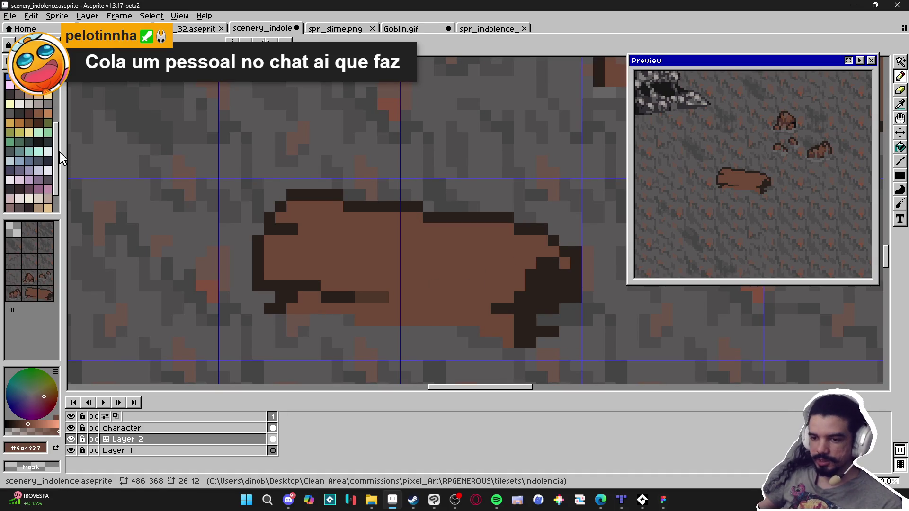
left_click(48, 114)
left_click(519, 286)
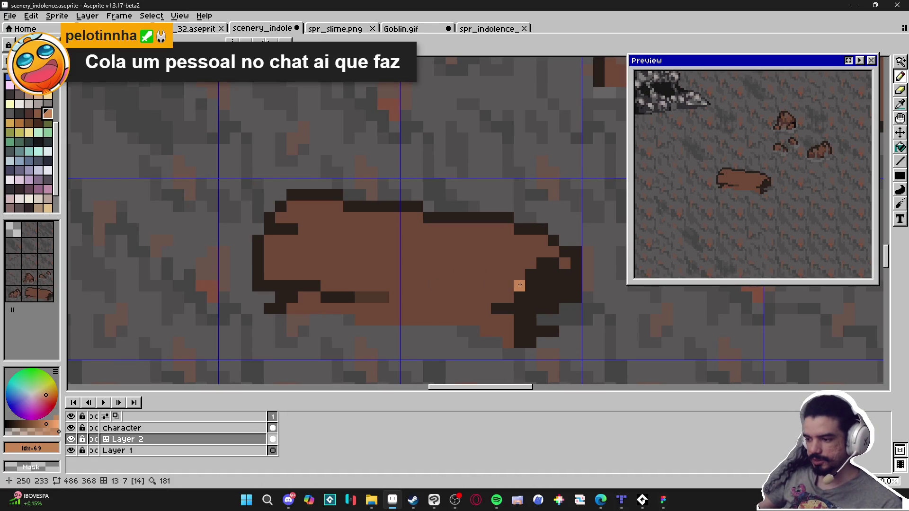
scroll(518, 285, "right", 2)
left_click(29, 114)
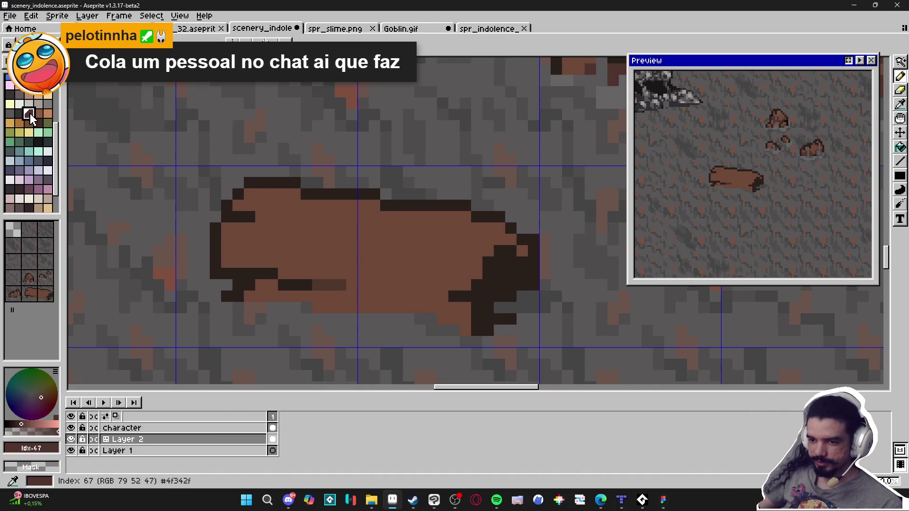
left_click(478, 269)
left_click(481, 253)
left_click(500, 240)
left_click(488, 240)
left_click(511, 240)
left_click(525, 251)
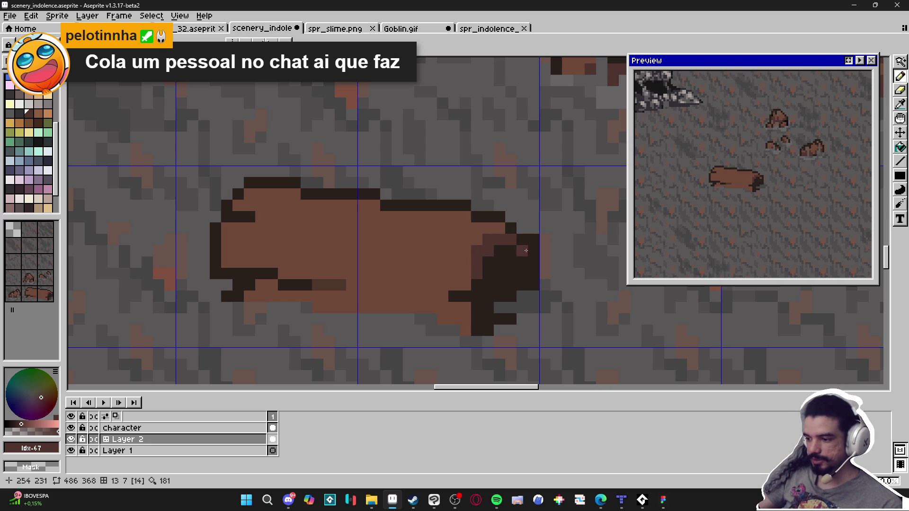
Paint a dark reddish-brown column and a few dark pixels just left of the log's dark end
left_click_drag(473, 277, 463, 312)
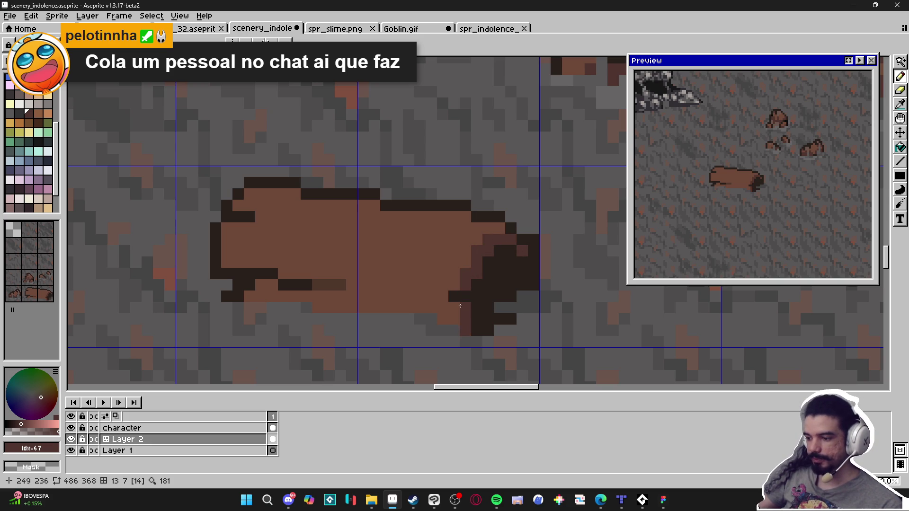
left_click(445, 285)
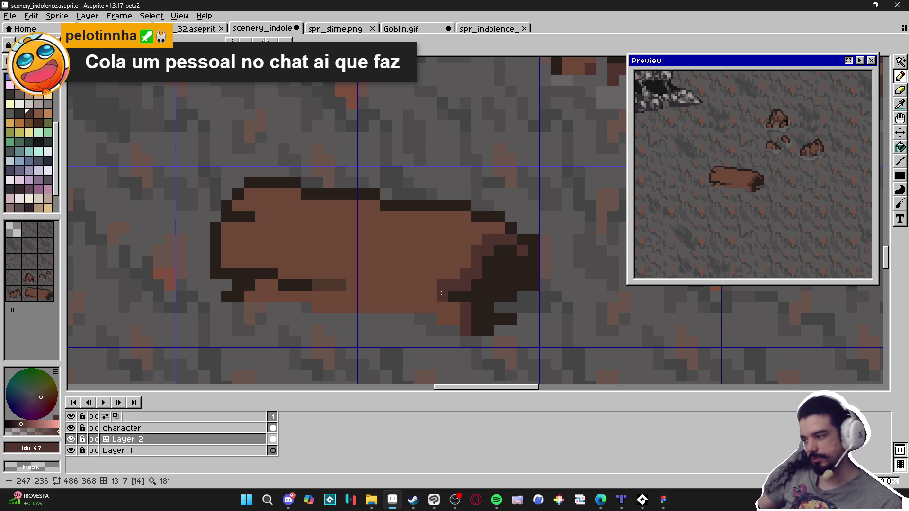
left_click(443, 274)
key("ctrl+z")
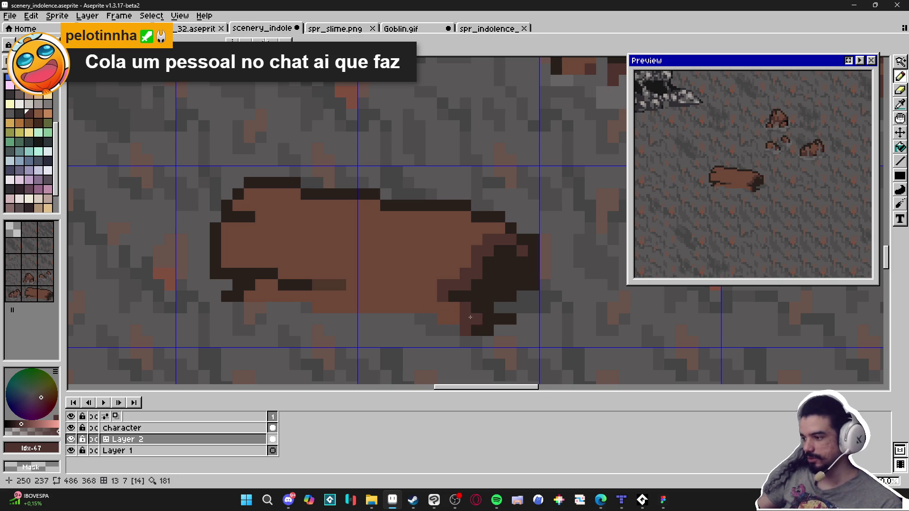
left_click_drag(425, 304, 418, 301)
left_click(415, 301)
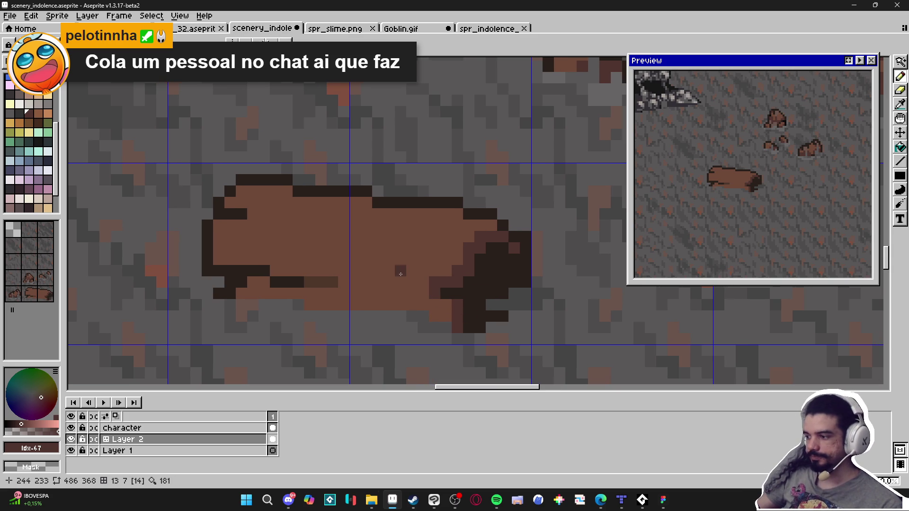
key("ctrl+z")
left_click(403, 274)
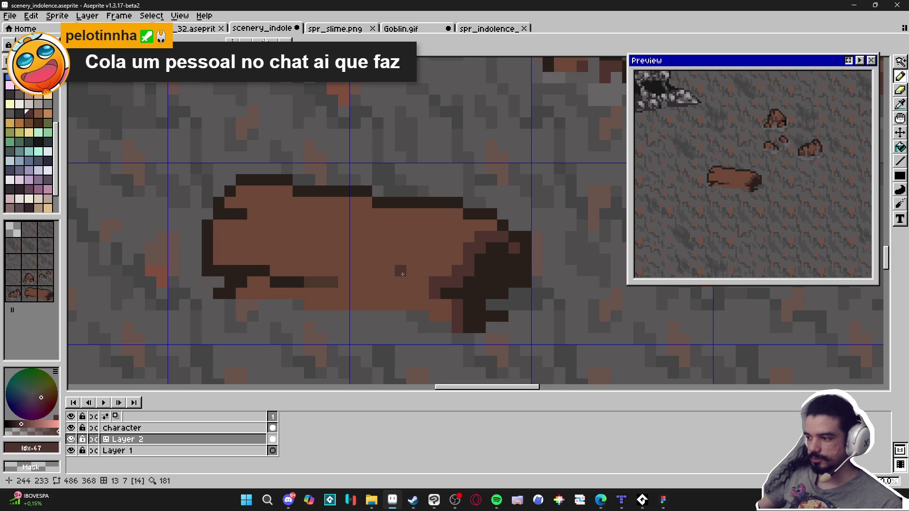
scroll(402, 275, "down", 2)
scroll(405, 276, "up", 1)
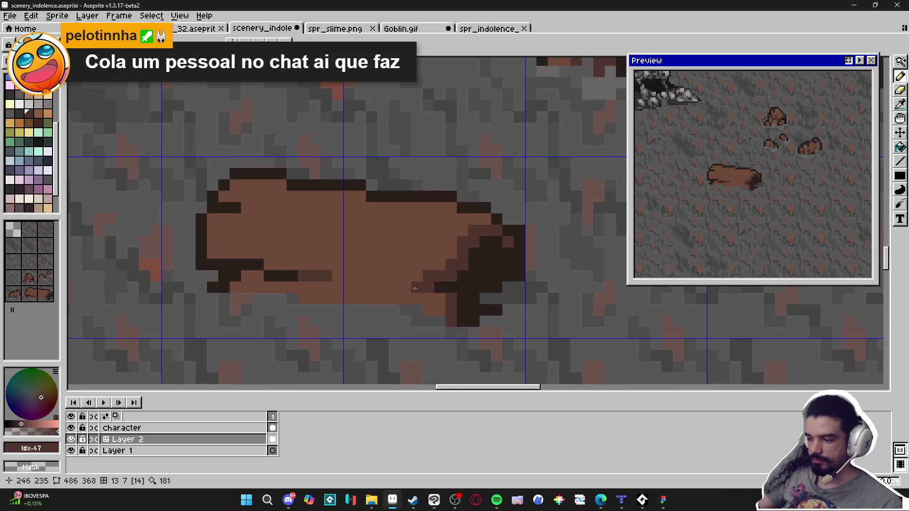
Shade the log's lower edge darker along its whole underside
mouse_move(412, 287)
left_mouse_down()
mouse_move(236, 288)
mouse_move(258, 275)
left_mouse_up()
left_click(430, 298)
left_click_drag(447, 302, 334, 299)
left_click(428, 312)
left_click(418, 310)
left_click(229, 214)
key("ctrl+z")
Draw a short grain stripe near the log's top in mid-dark brown #4f342f
left_click_drag(247, 208, 300, 224)
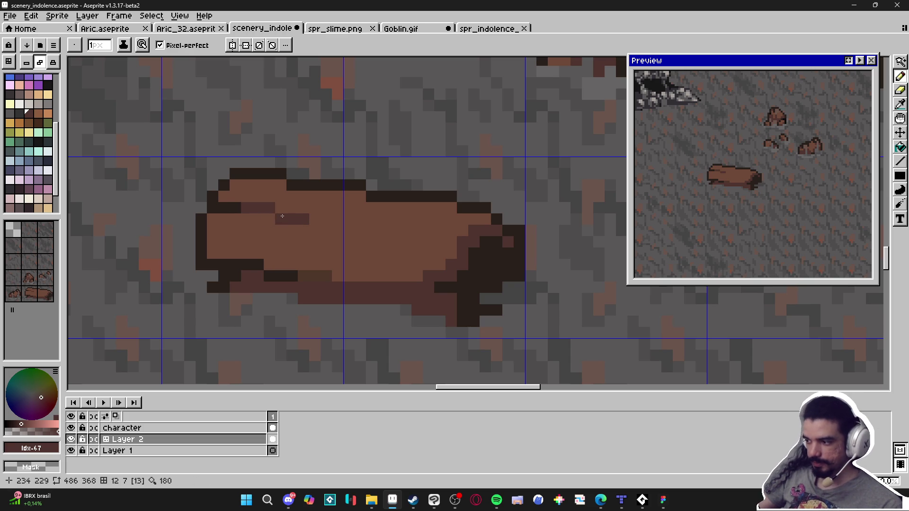
left_click(254, 204, "alt")
left_click(216, 211)
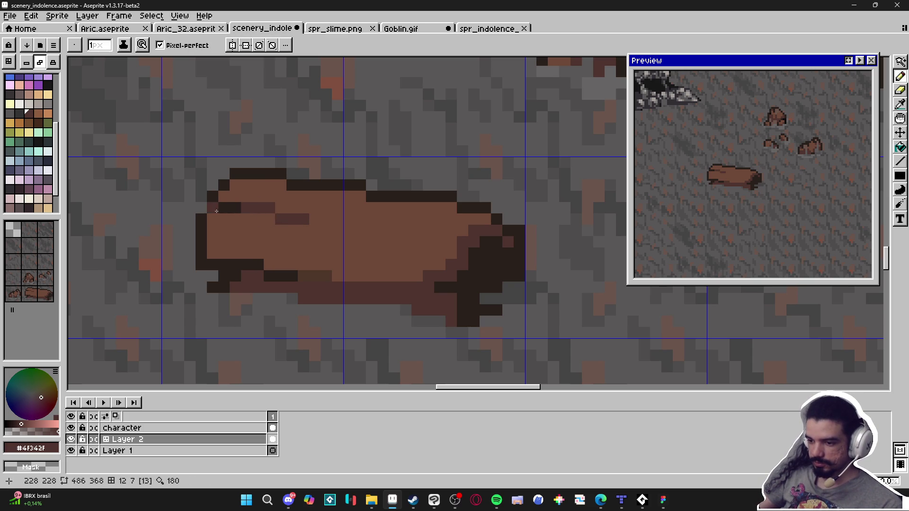
left_click(232, 208, "alt")
left_click(315, 219)
left_click(270, 219)
left_click(284, 207, "alt")
left_click(269, 208)
Add #4f342f grain pixels and a straight dark grain line across the log's body
left_click(315, 218)
left_click(297, 215, "alt")
left_click(213, 253)
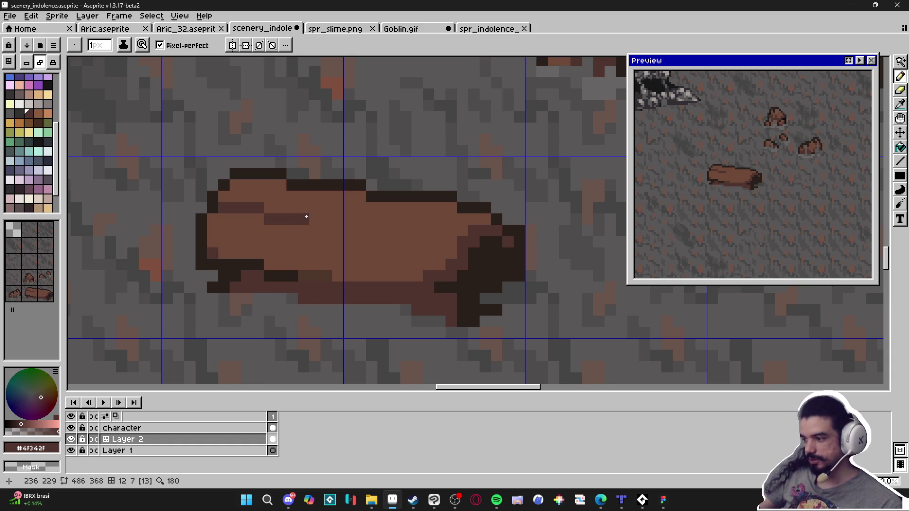
left_click(456, 235)
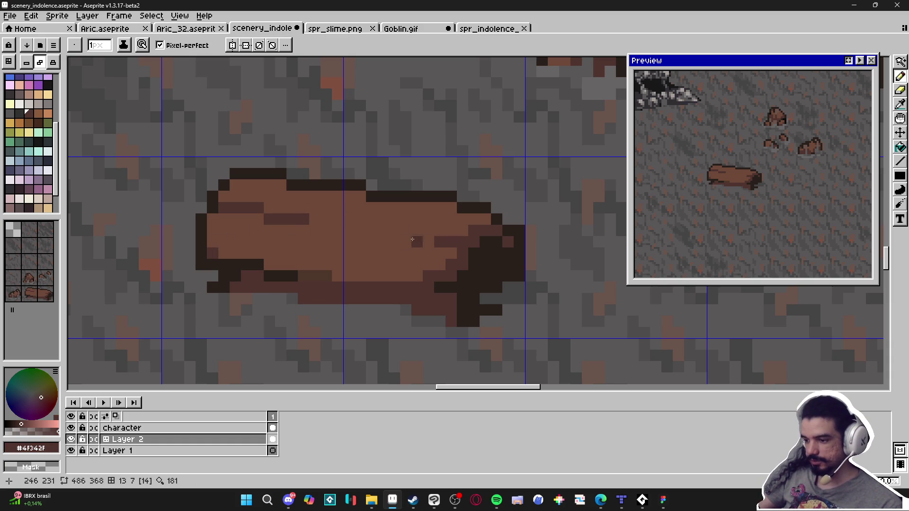
left_click(395, 230, "shift")
left_click(383, 230, "shift")
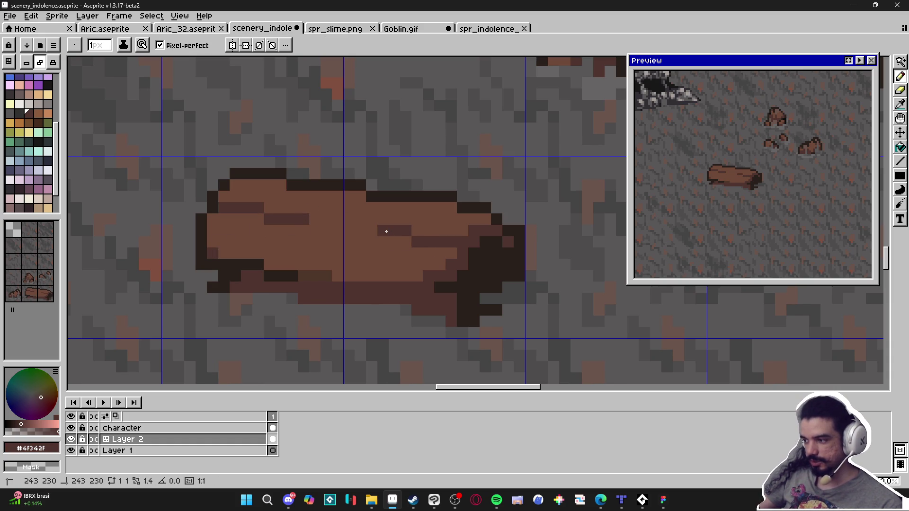
Extend a dark #2a201b split line beside the log's end and soften one end pixel
left_click(485, 252, "alt")
left_click(457, 241)
left_click(452, 242)
left_click(475, 242)
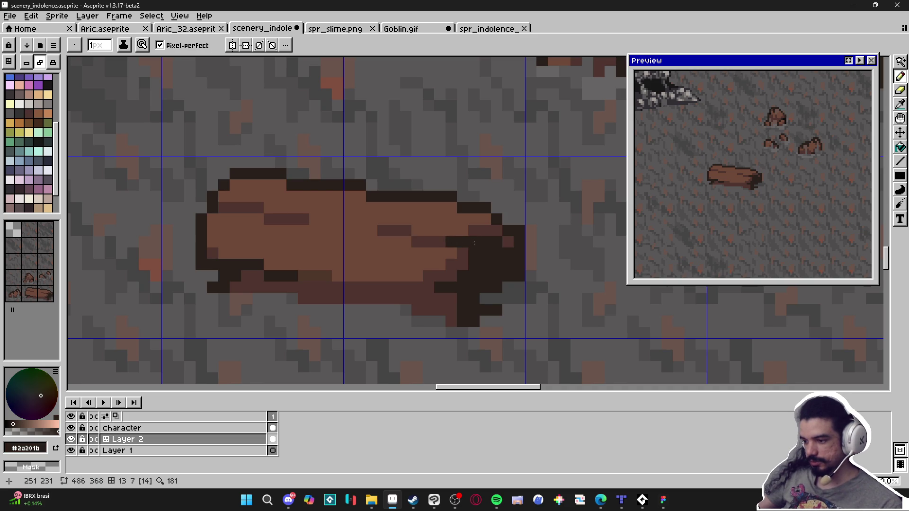
key("ctrl+z")
left_click(508, 242)
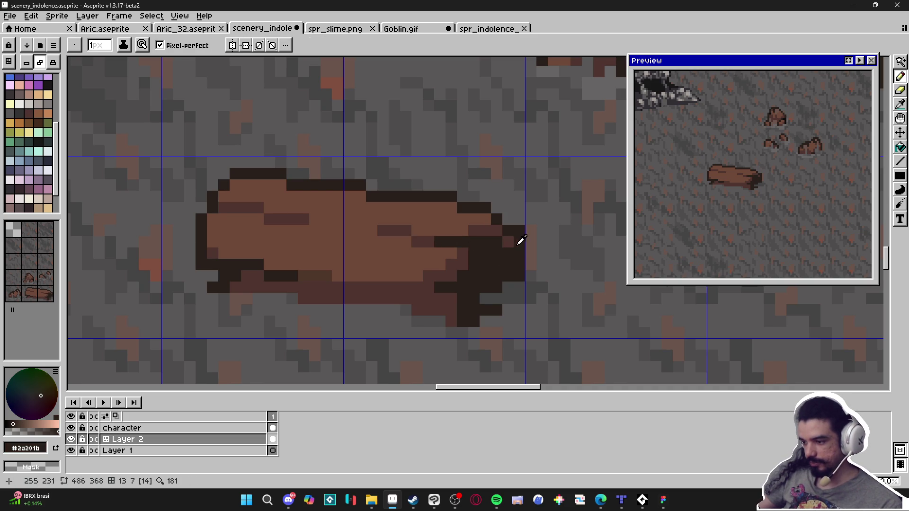
left_click(519, 249, "alt")
left_click(517, 263)
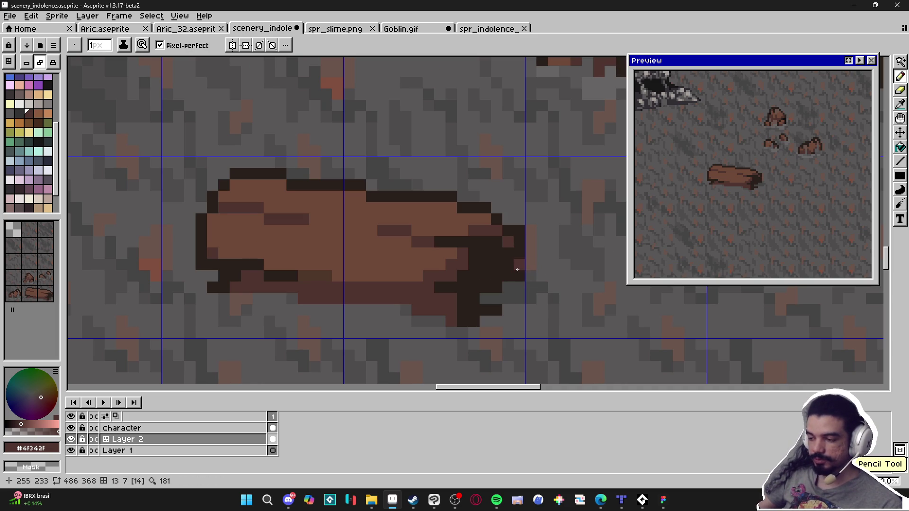
key("ctrl+z")
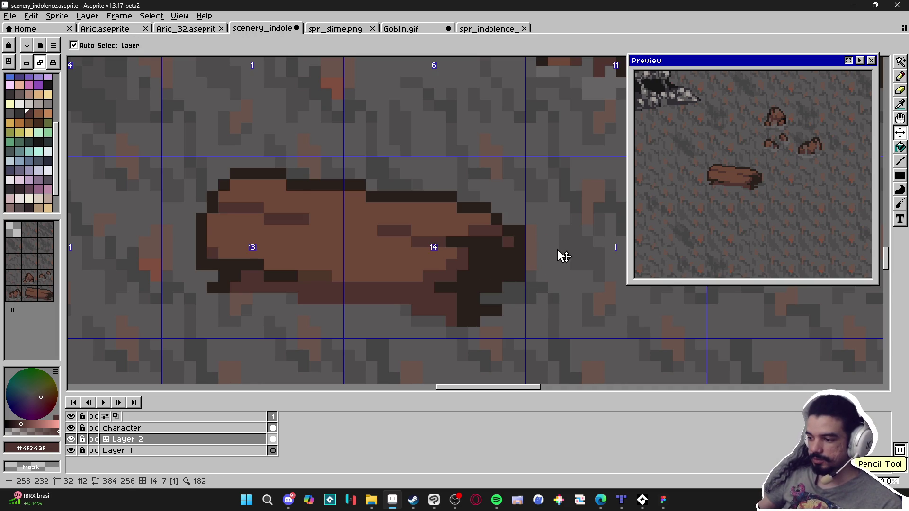
key("ctrl+y")
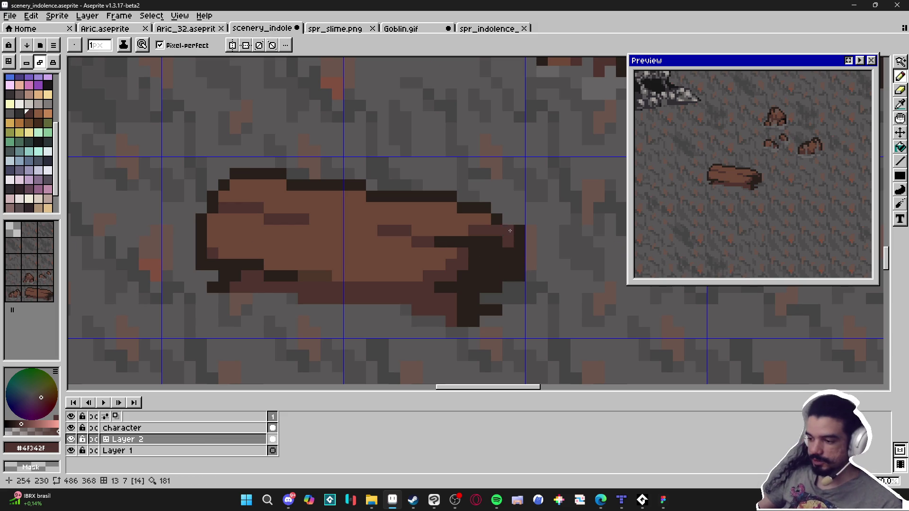
Select the 16x16 tile over the log's end and shift it one pixel left
key("m")
mouse_move(562, 165)
left_mouse_down()
mouse_move(481, 264)
mouse_move(392, 323)
mouse_move(375, 353)
left_mouse_up()
key("Left")
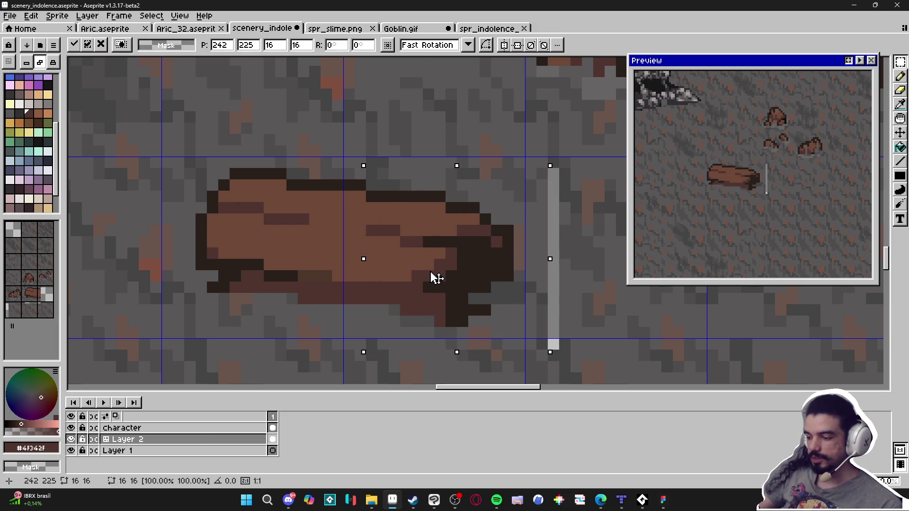
Undo the shift and paint the log's rightmost dark column in floor grey
key("ctrl+z")
key("ctrl+z")
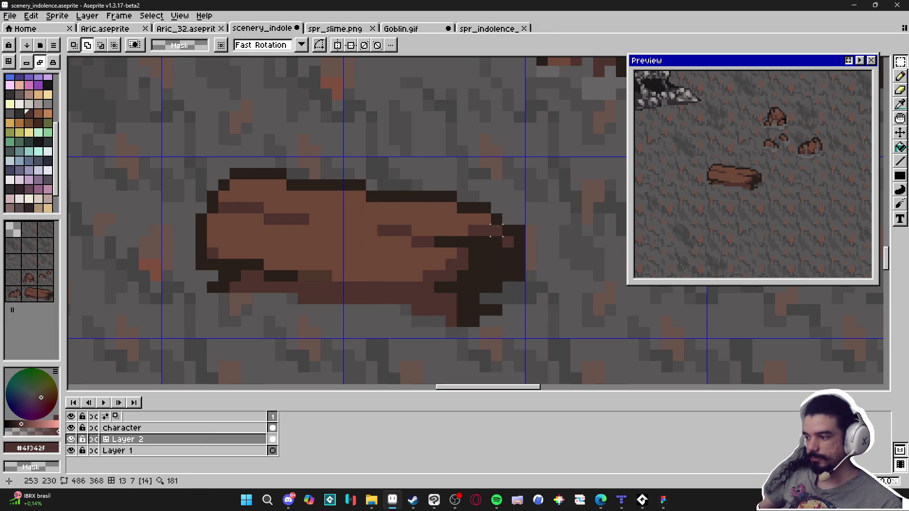
key("b")
left_click(523, 234, "alt")
left_click(522, 234)
left_click_drag(520, 239, 520, 279)
Add dark and reddish-brown pixels at the log's top-right corner
left_click(505, 228, "alt")
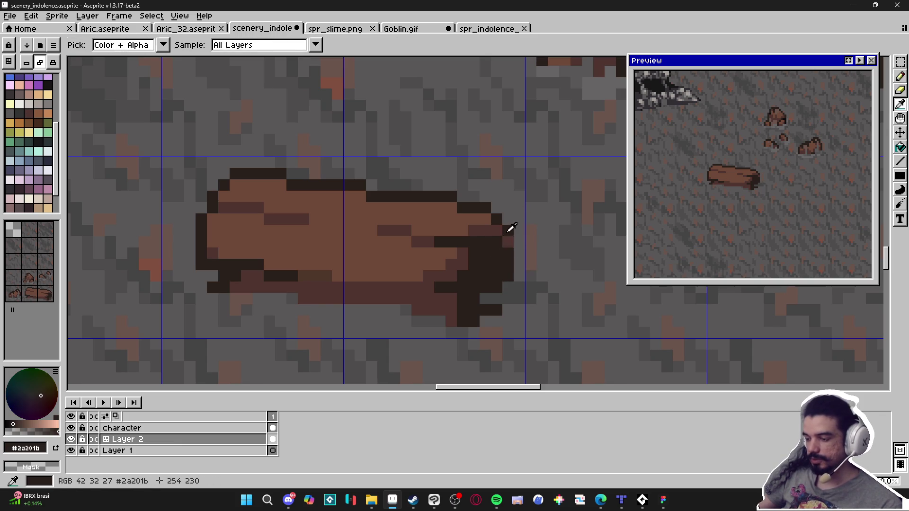
left_click(497, 209)
left_click(508, 220)
left_click(491, 219, "alt")
left_click(497, 219)
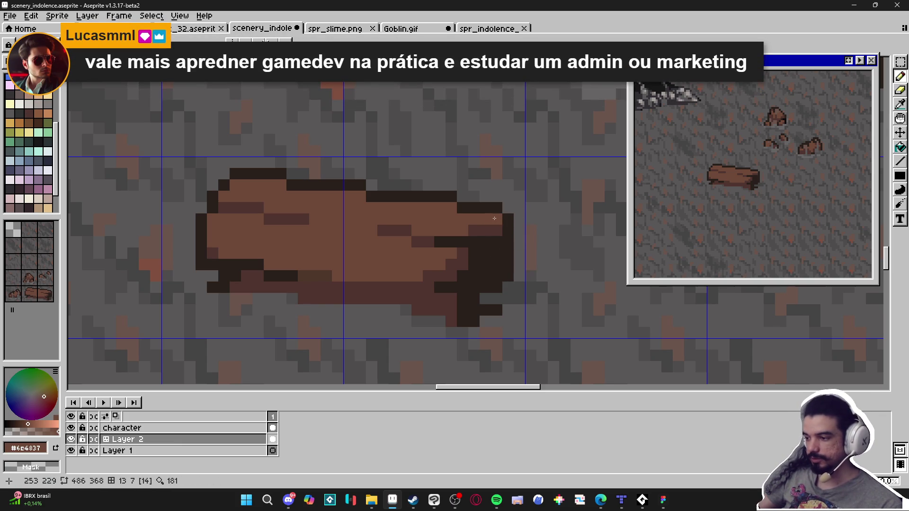
left_click(497, 230, "alt")
left_click(493, 206, "alt")
left_click(508, 208)
left_click(493, 217, "alt")
left_click(483, 220)
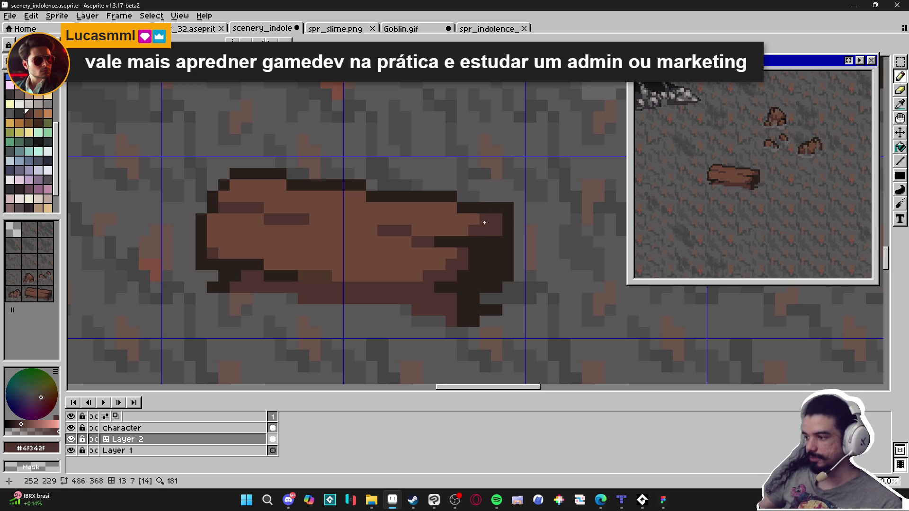
Dot a dark outline along the right edge and add reddish-brown pixels below it
left_click(512, 215, "alt")
left_click(516, 227)
left_click(517, 222)
left_click(483, 228, "alt")
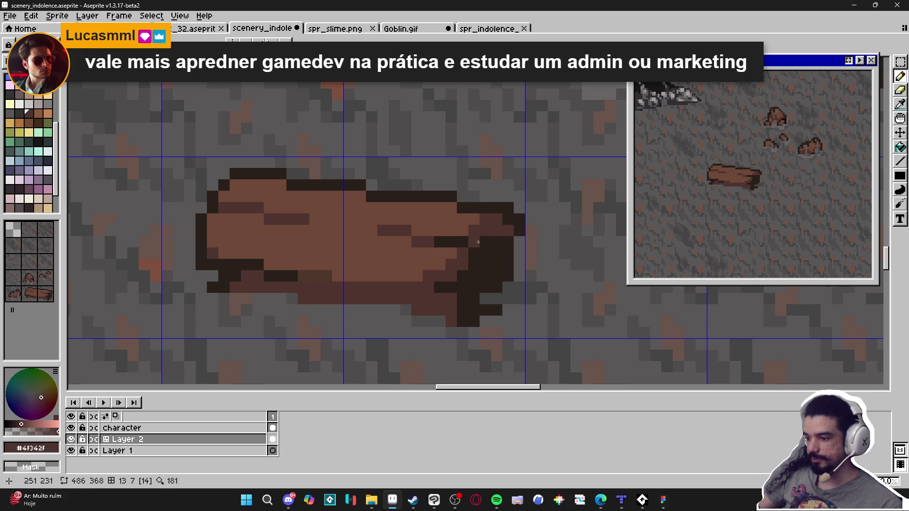
left_click(484, 242)
left_click(487, 253)
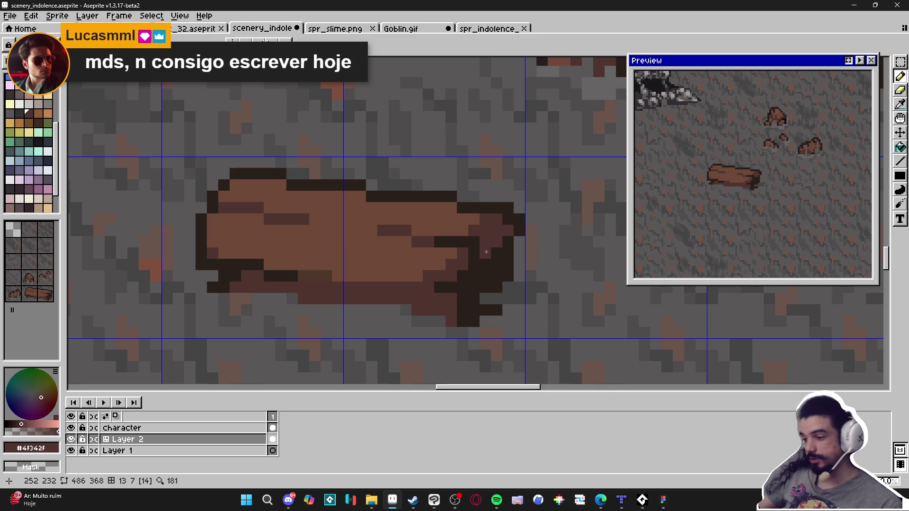
Repaint the right-end pixels as dark brown and reddish-brown facets
left_click(496, 245, "alt")
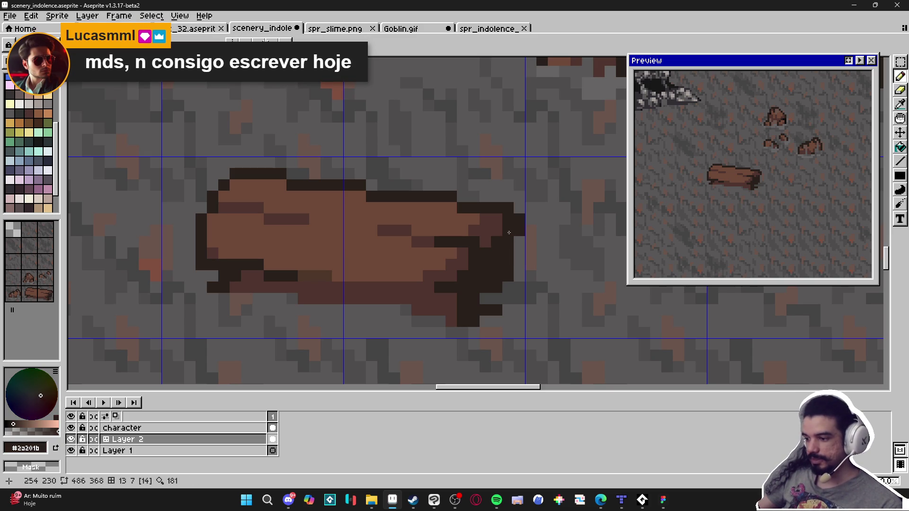
left_click(494, 219, "alt")
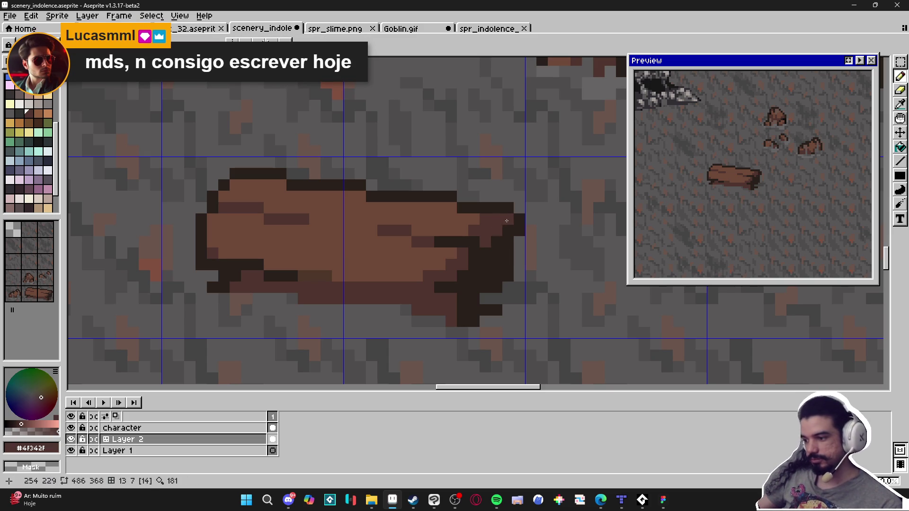
left_click(488, 254, "alt")
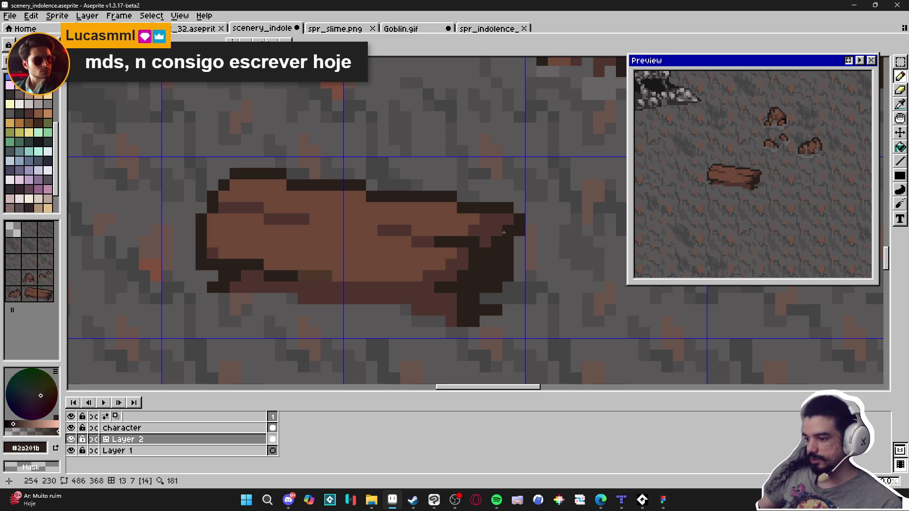
left_click(508, 219)
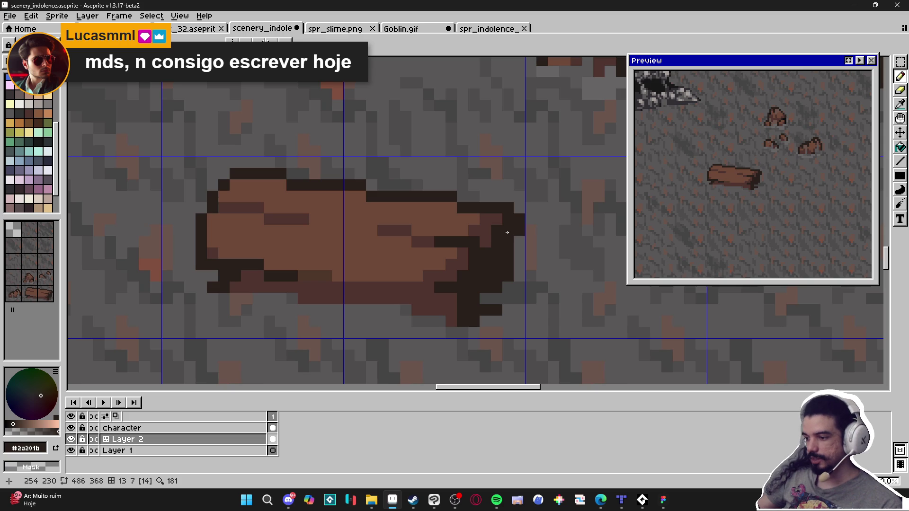
left_click(498, 224, "alt")
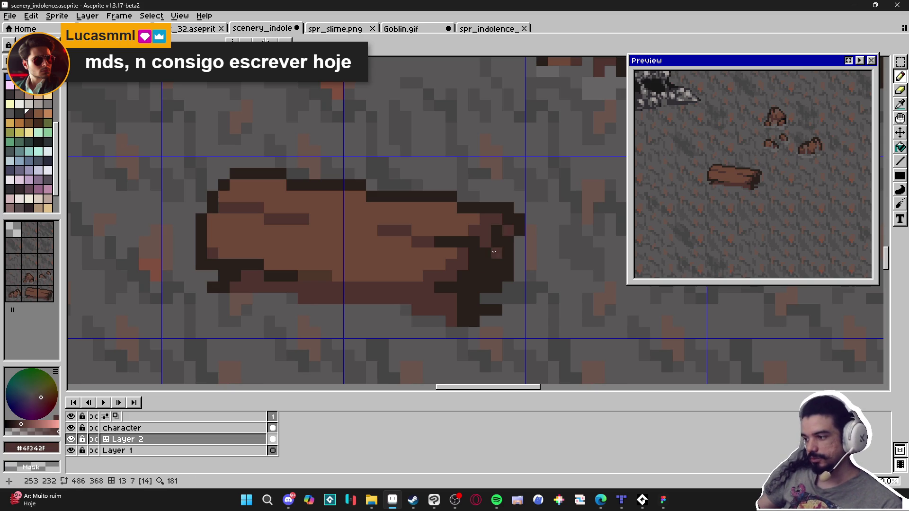
left_click(508, 232)
left_click(488, 242, "alt")
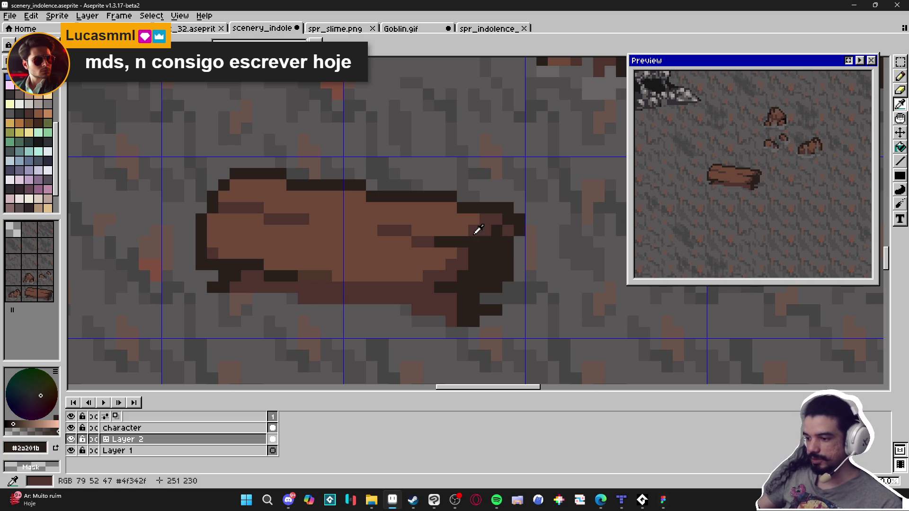
left_click(477, 230, "alt")
left_click(474, 242)
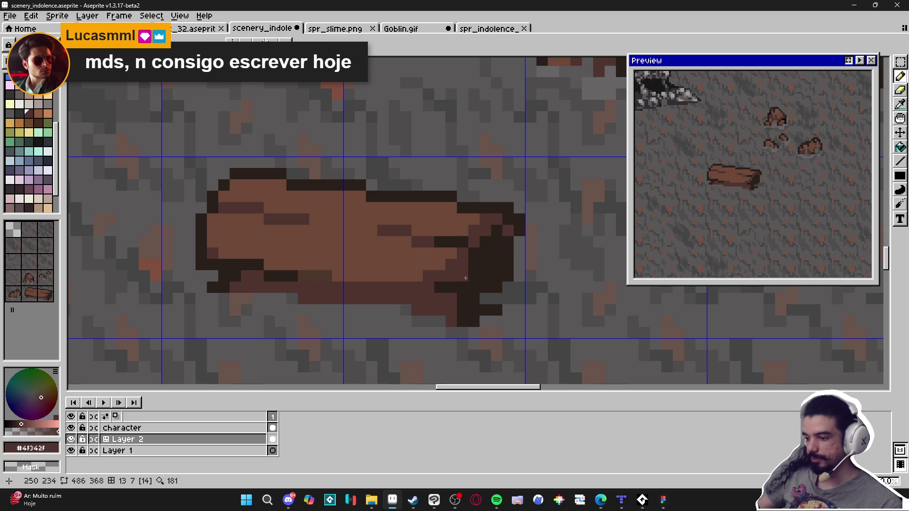
left_click(474, 253)
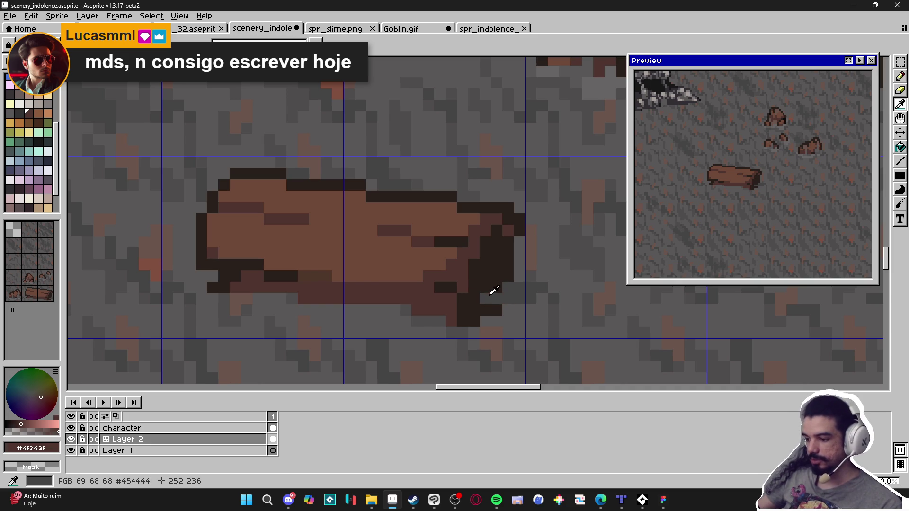
Replace the log's lower outline pixels with floor grey, restoring a couple to dark brown
left_click(485, 287, "alt")
left_click(485, 276)
left_click(496, 276)
left_click(479, 299, "alt")
left_click(497, 277)
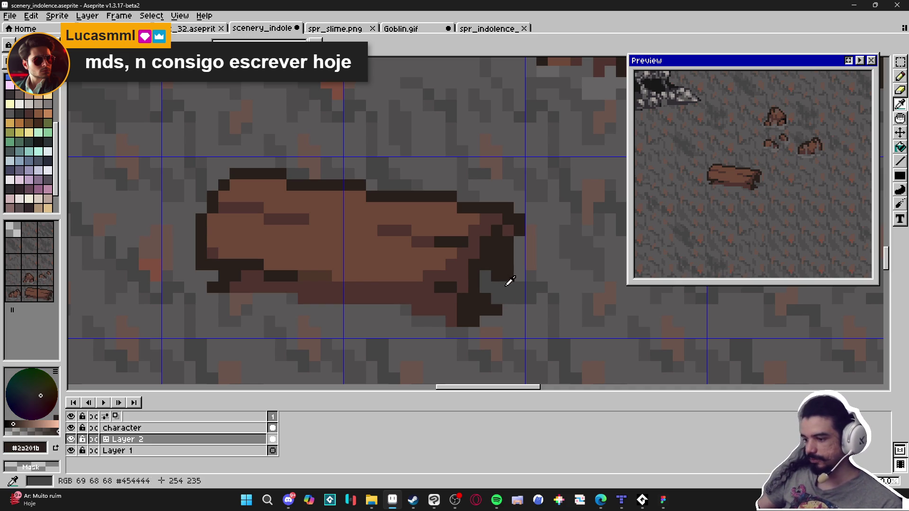
left_click(493, 290, "alt")
left_click(491, 269)
left_click(497, 270, "alt")
Cut the lower-right corner back to floor grey with a stepped dark outline edge
left_click_drag(485, 265, 481, 286)
left_click(497, 299, "alt")
left_click(485, 299)
left_click(475, 299)
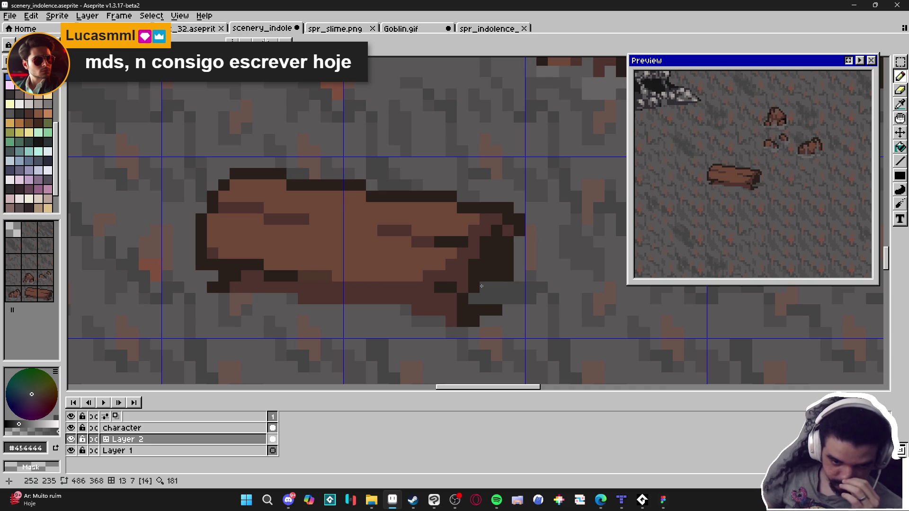
left_click(482, 286)
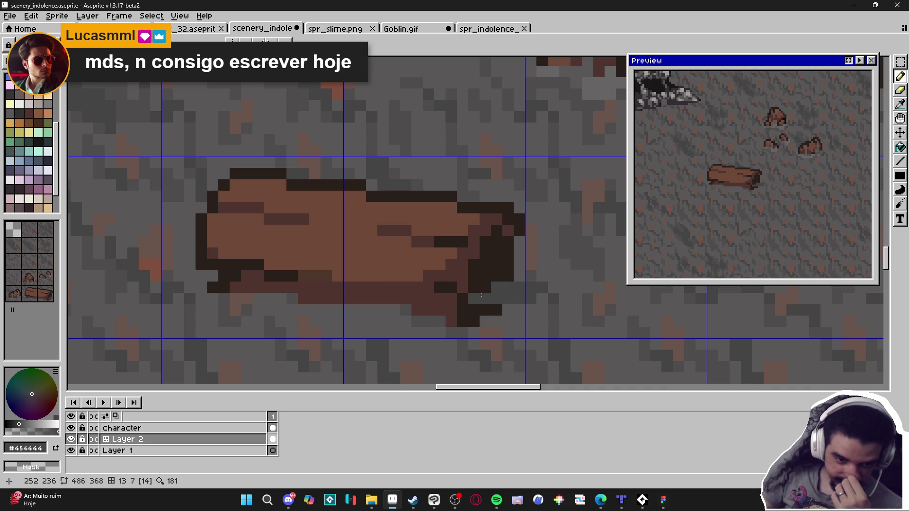
left_click(474, 312)
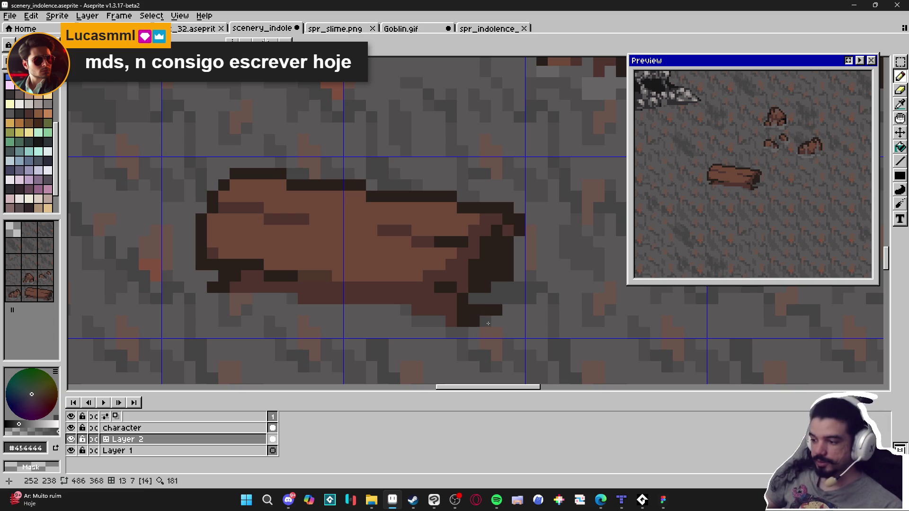
scroll(480, 302, "down", 1)
Paint a reddish-brown stroke along the log and fill the gap in its upper-left outline
left_click(387, 293, "alt")
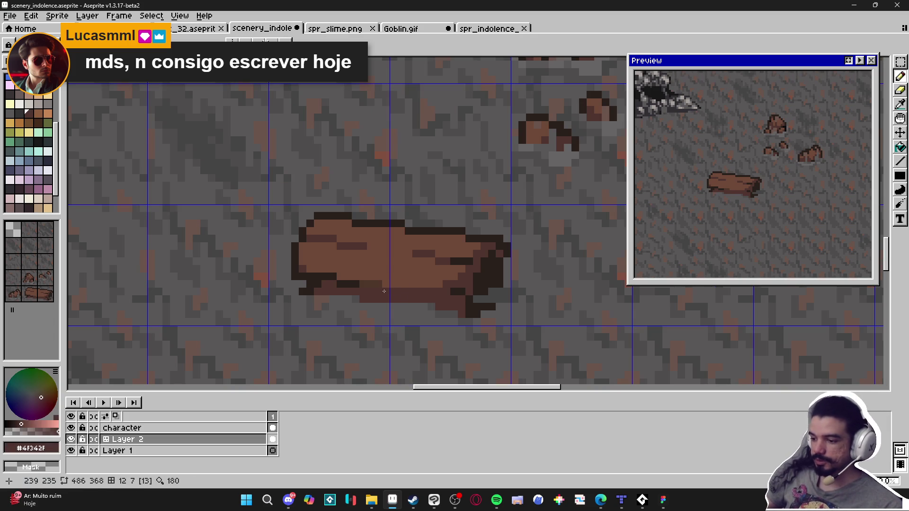
left_click(368, 285)
left_click_drag(387, 283, 371, 284)
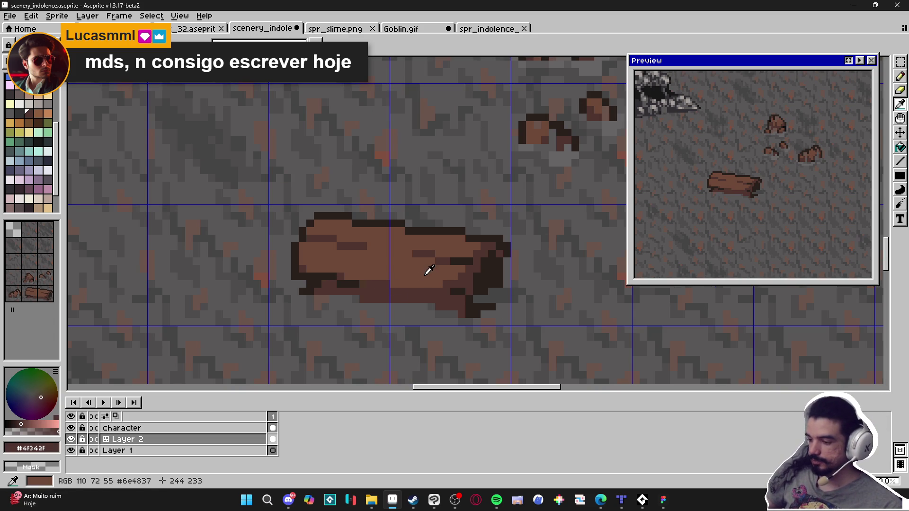
left_click(348, 277, "alt")
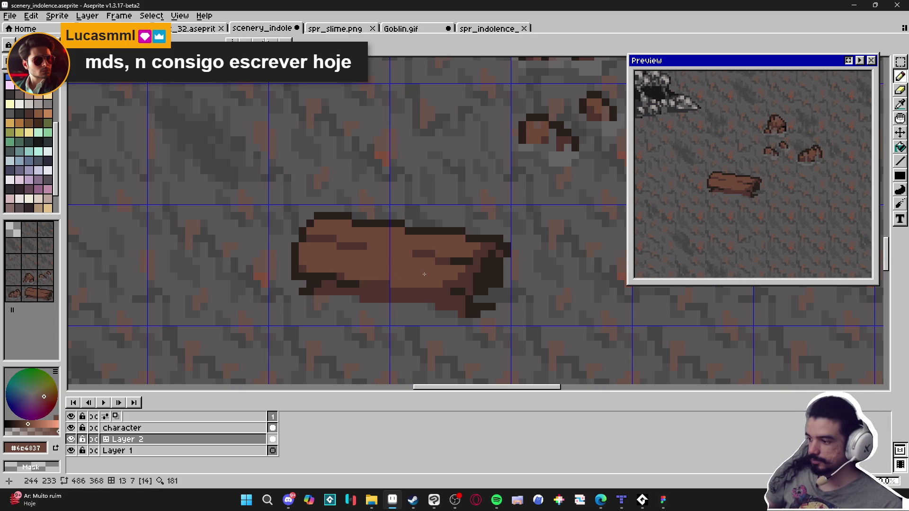
left_click(314, 232, "alt")
left_click(308, 227, "alt")
left_click(305, 230, "alt")
left_click(311, 224)
scroll(388, 256, "down", 2)
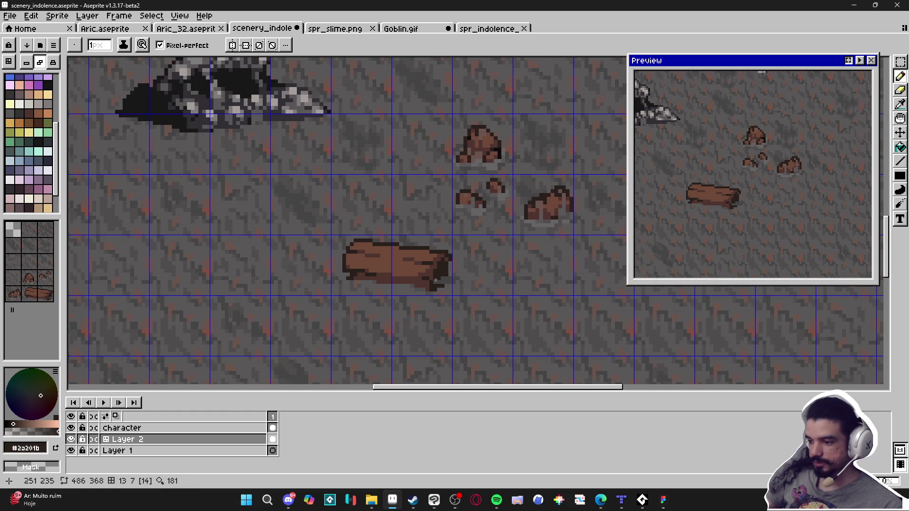
scroll(431, 271, "up", 2)
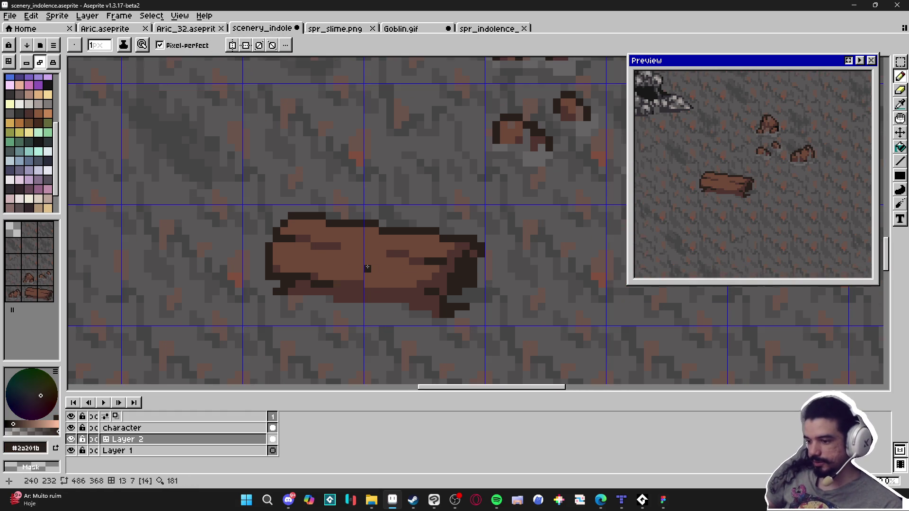
scroll(398, 278, "down", 2)
scroll(418, 292, "down", 1)
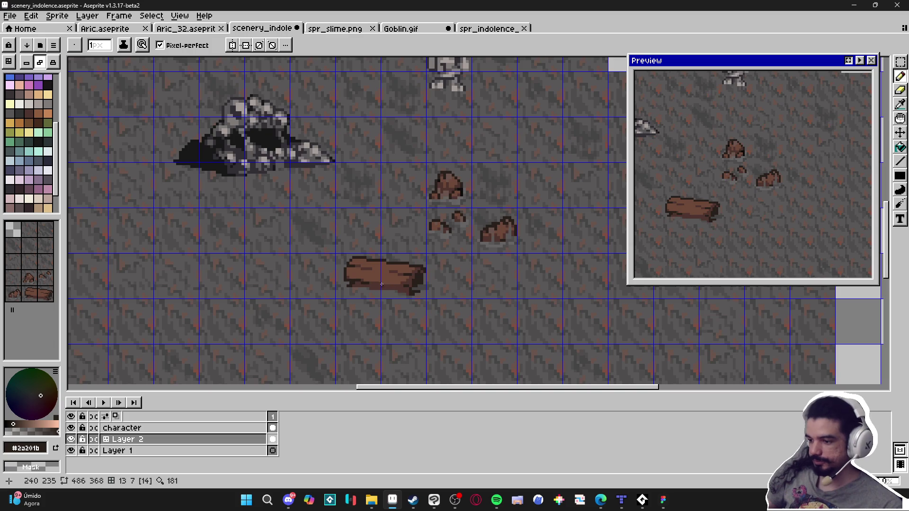
scroll(383, 281, "up", 2)
Paint a light-orange split face across the middle of the log
key("alt")
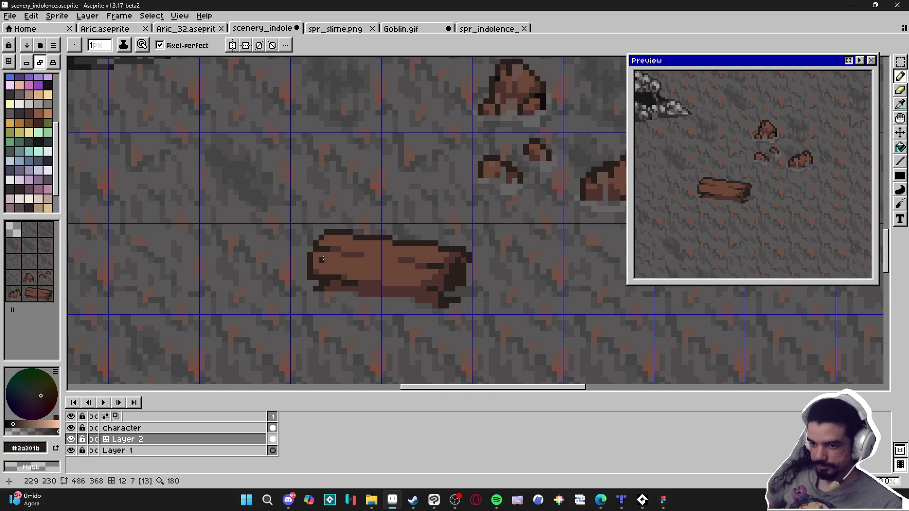
key("alt")
left_click(379, 262)
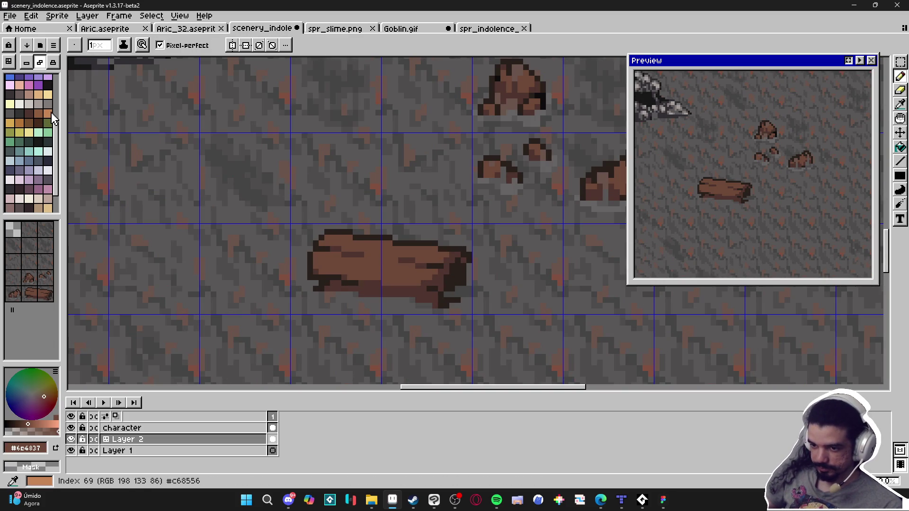
key("v")
key("b")
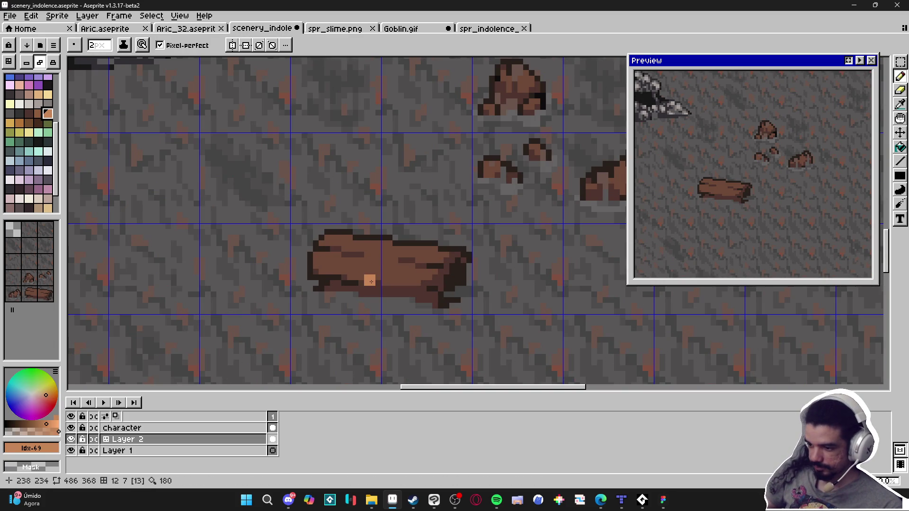
left_click_drag(358, 281, 363, 280)
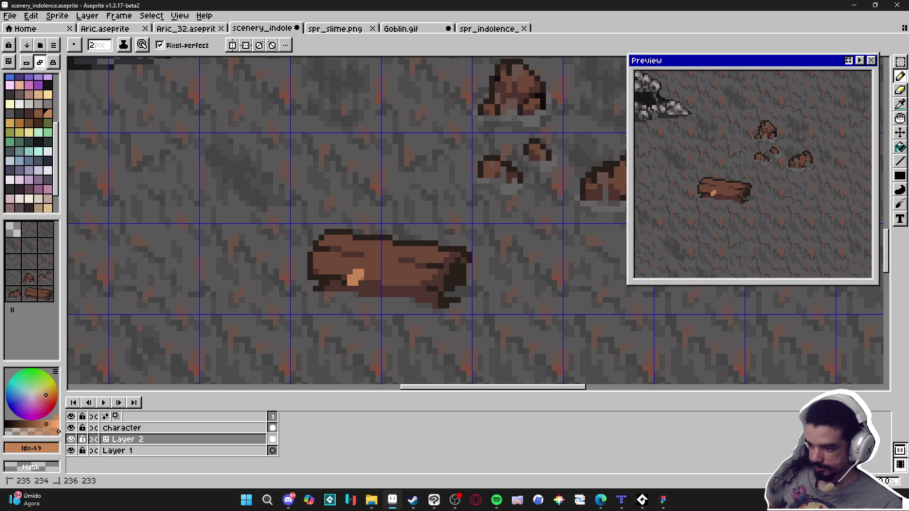
scroll(370, 281, "down", 1, "ctrl")
scroll(377, 282, "up", 1)
mouse_move(392, 268)
left_mouse_down()
mouse_move(373, 272)
mouse_move(380, 263)
left_mouse_up()
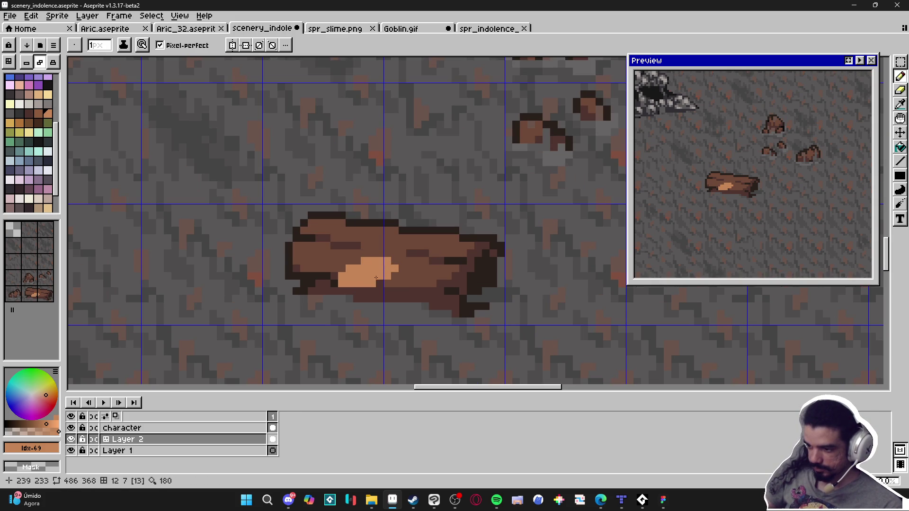
left_click_drag(362, 287, 355, 289)
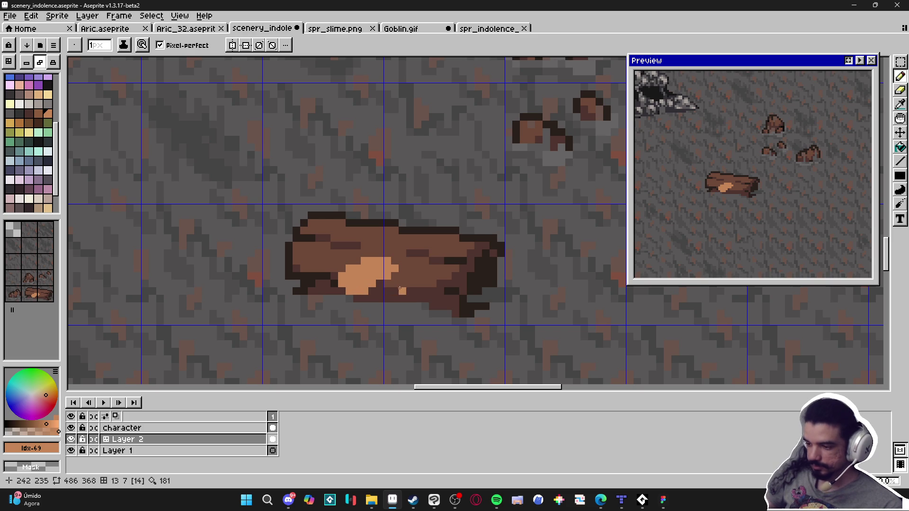
Outline the light patch with dark brown pixels and shade its lower part
left_click(375, 279, "alt")
left_click(477, 280, "alt")
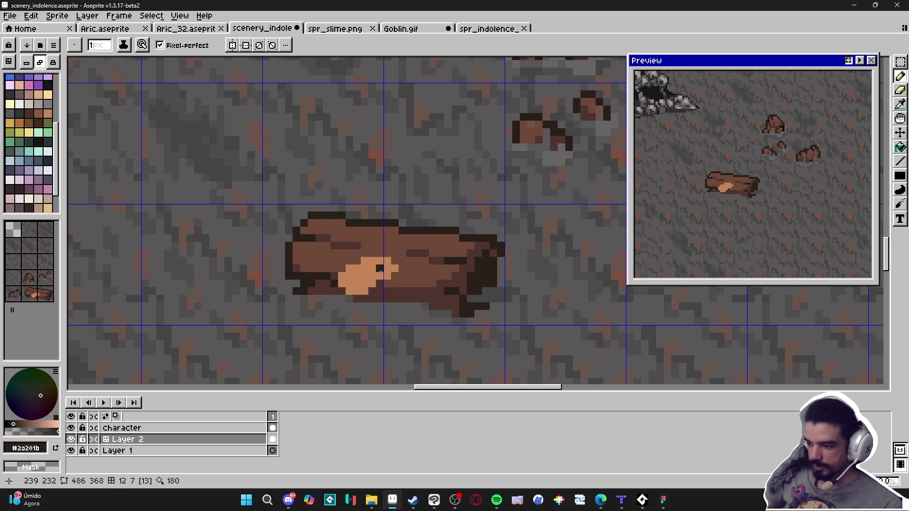
left_click(393, 279)
mouse_move(386, 284)
left_mouse_down()
mouse_move(358, 299)
mouse_move(343, 295)
left_mouse_up()
left_click(342, 269)
left_click(350, 261)
left_click(382, 276)
left_click(362, 290, "alt")
left_click(351, 288)
left_click(365, 287)
scroll(348, 286, "down", 1)
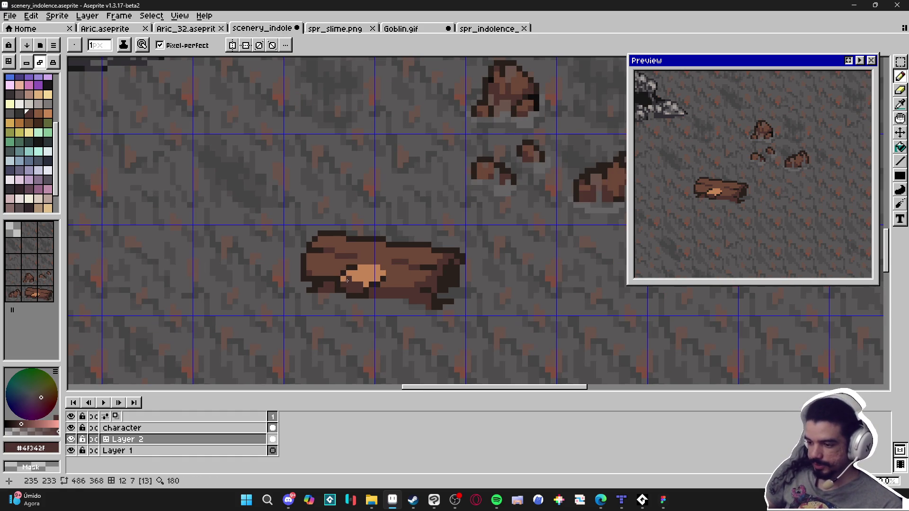
Add tan pixels below the light patch and repaint a tan pixel dark brown #4f342f
left_click(358, 279)
scroll(358, 279, "up", 3)
left_click(358, 282, "alt")
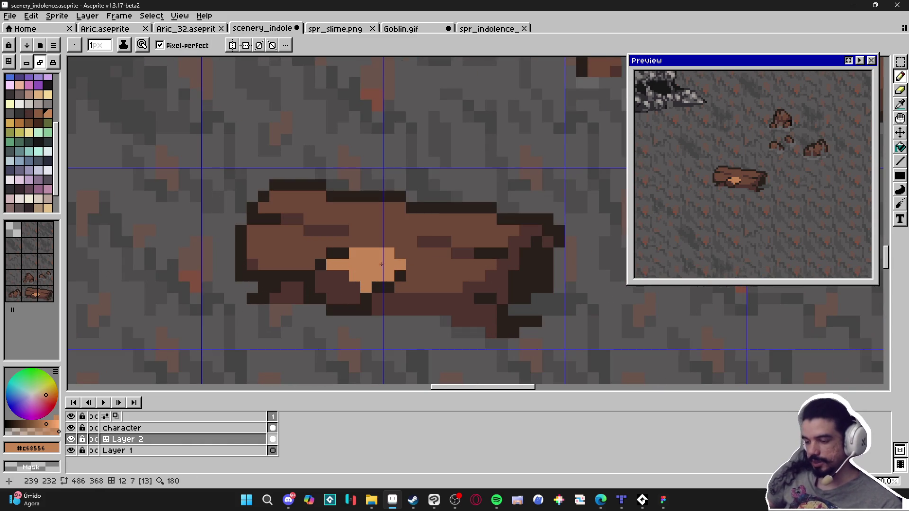
left_click(379, 288, "alt")
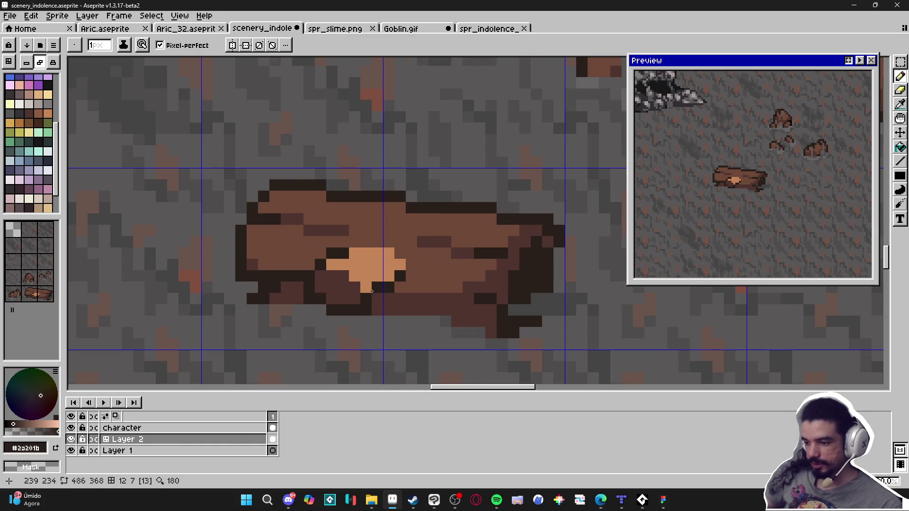
left_click(372, 284, "alt")
left_click(387, 286)
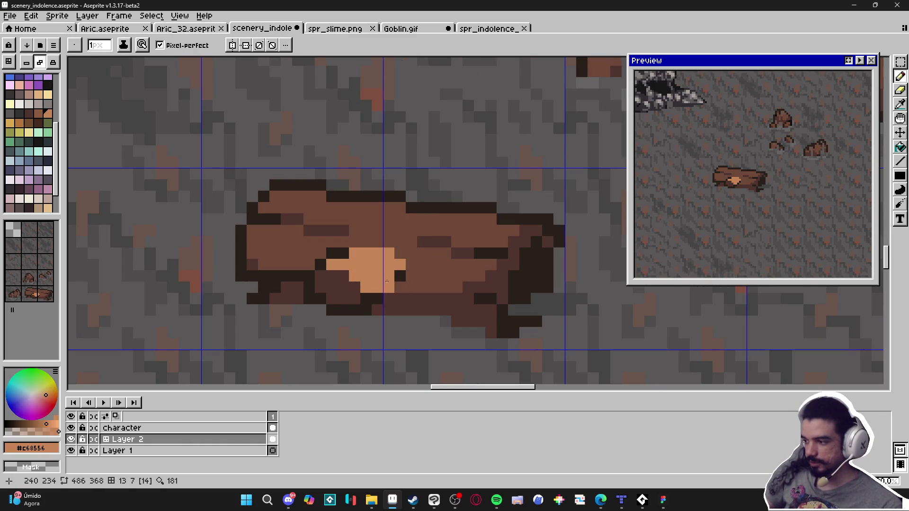
left_click(342, 282, "alt")
left_click(349, 281)
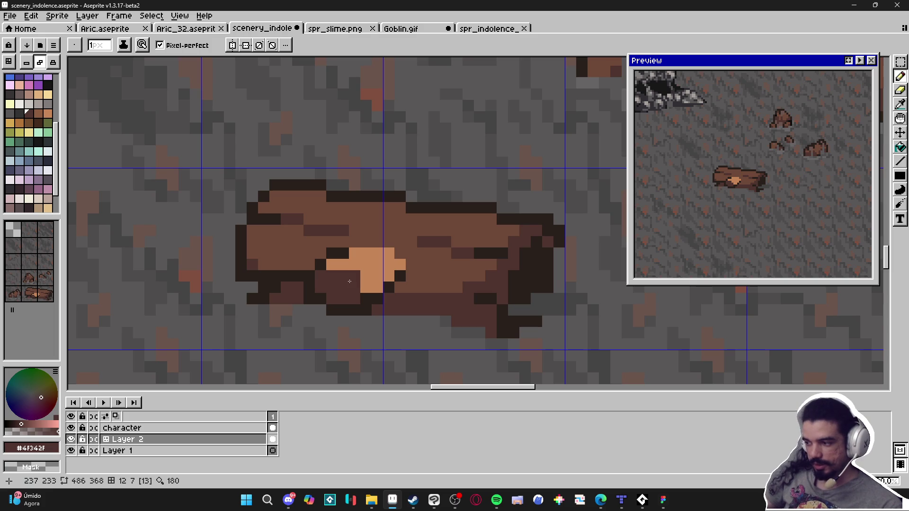
Darken log pixels around the patch with #2a201b and #4f342f
left_click(371, 265, "alt")
left_click(368, 297, "alt")
left_click(342, 277)
left_click(336, 260)
left_click(321, 253, "alt")
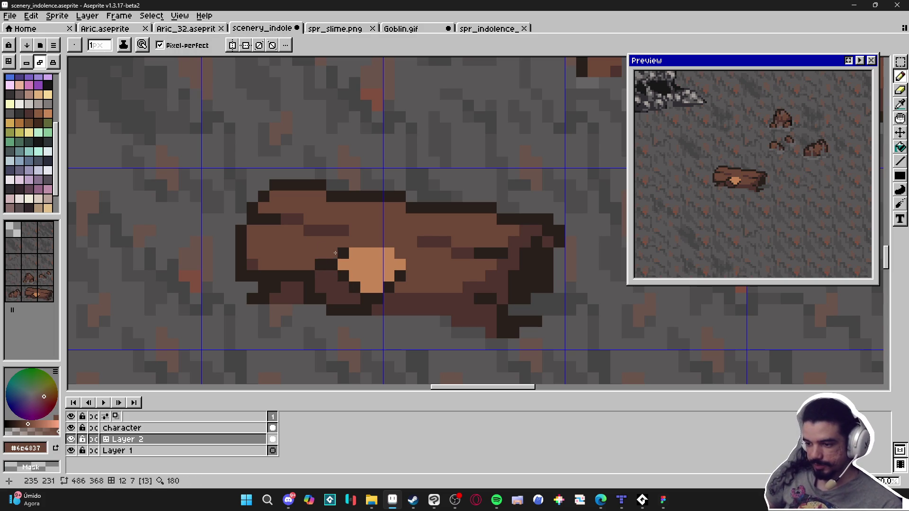
left_click(310, 291, "alt")
left_click(321, 287)
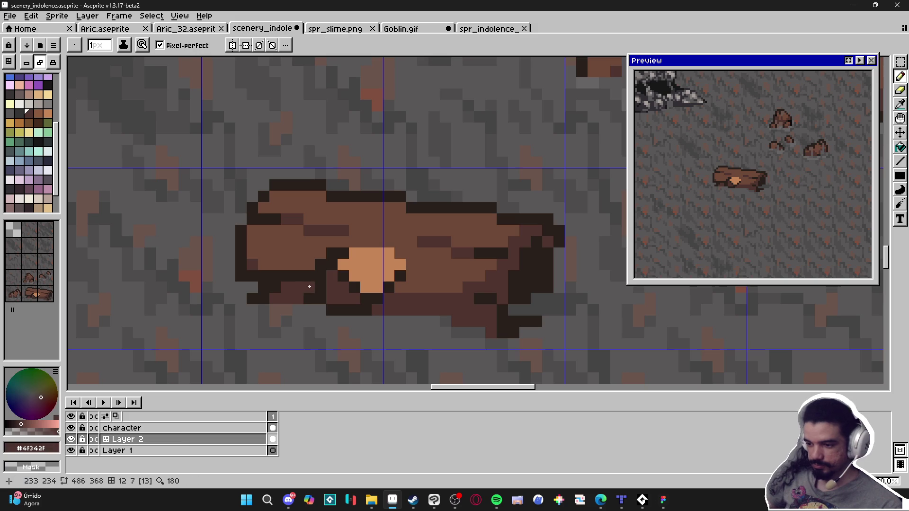
left_click(309, 276, "alt")
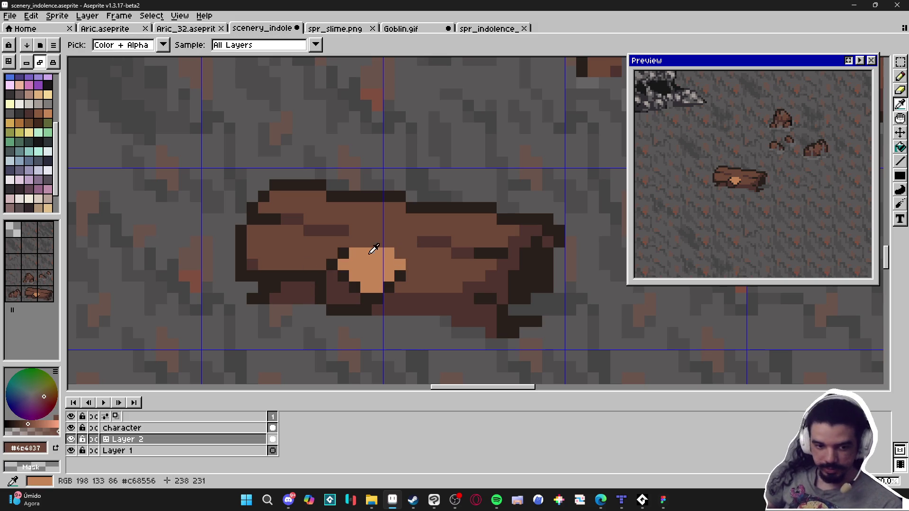
Extend the light-orange patch up and right, then paint it over with brown #6c4837
left_click(354, 256, "alt")
left_click(365, 242)
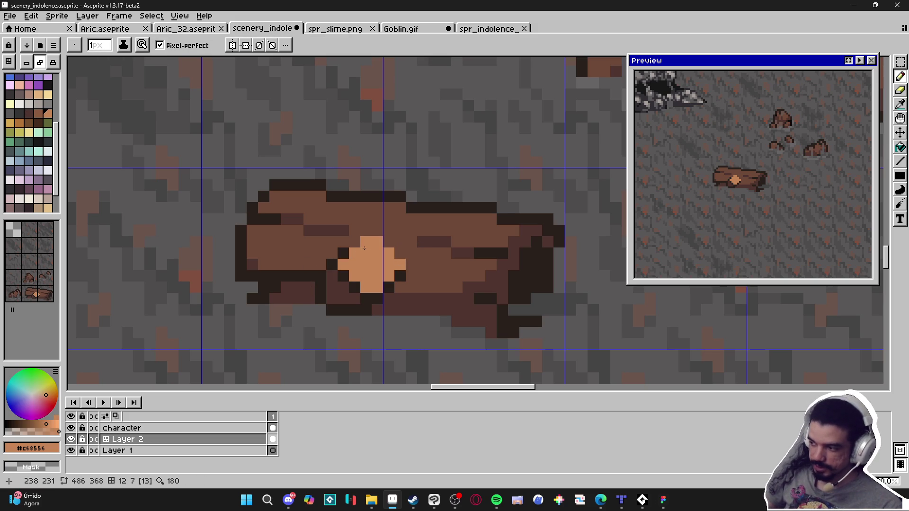
left_click(390, 243)
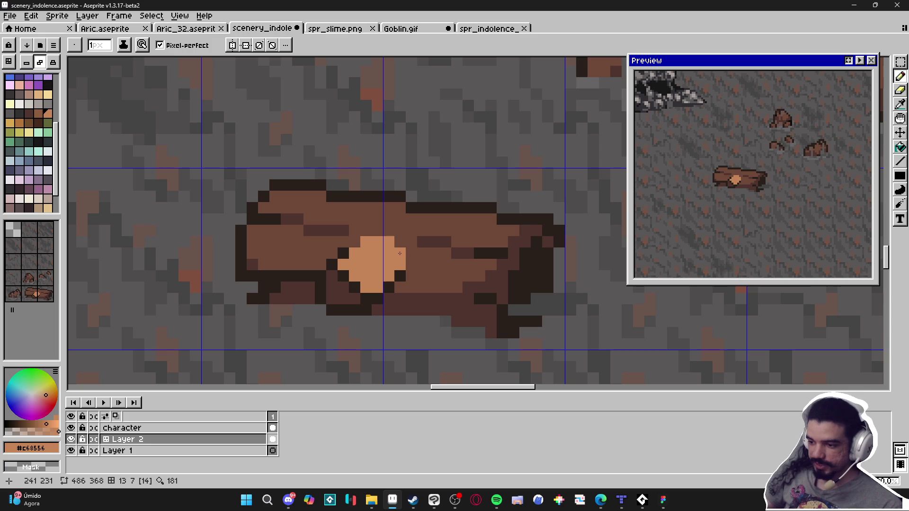
scroll(406, 264, "down", 2)
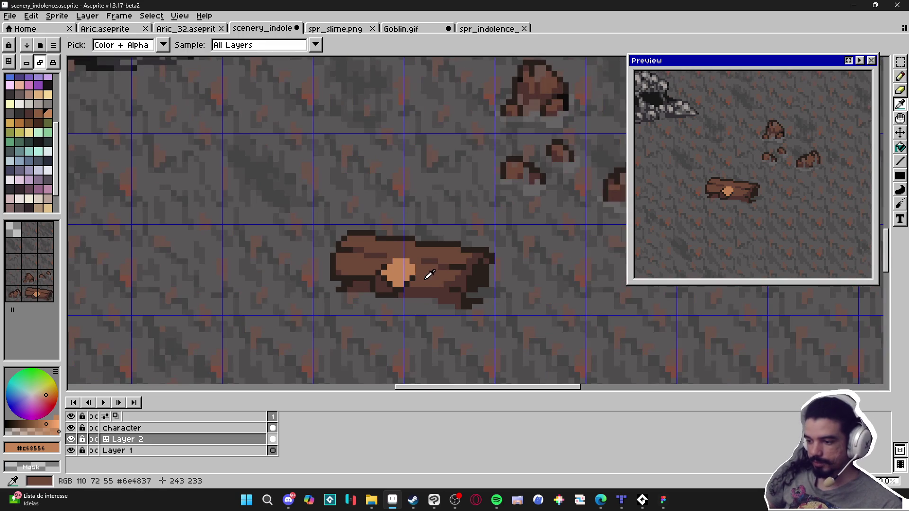
left_click(392, 264, "alt")
left_click_drag(392, 264, 397, 284)
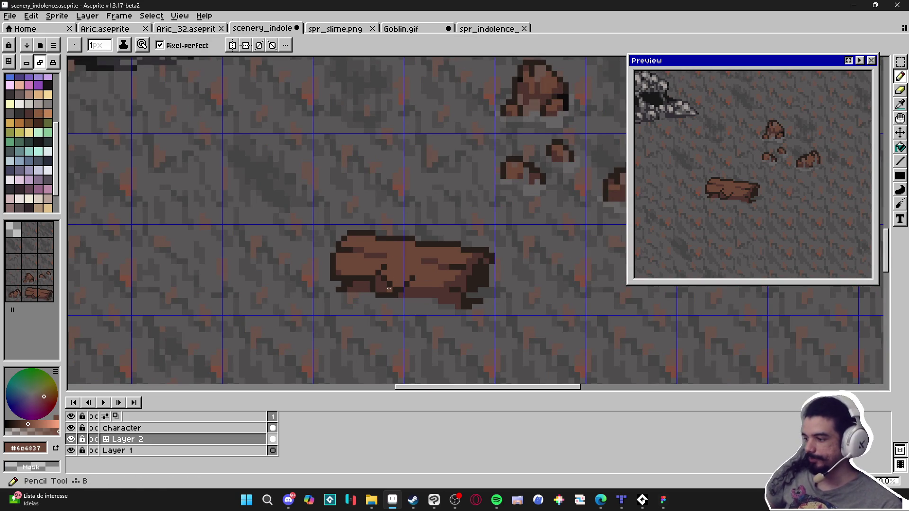
Add darkest-brown pixels along the log's lower edge and lighten some with #4f342f
scroll(395, 291, "up", 1)
scroll(395, 290, "up", 1)
left_click(393, 286, "alt")
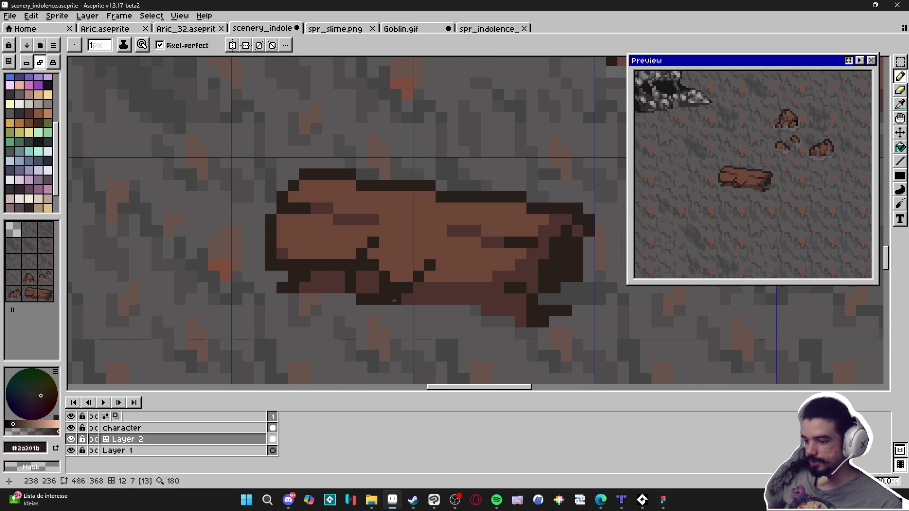
left_click_drag(408, 276, 422, 270)
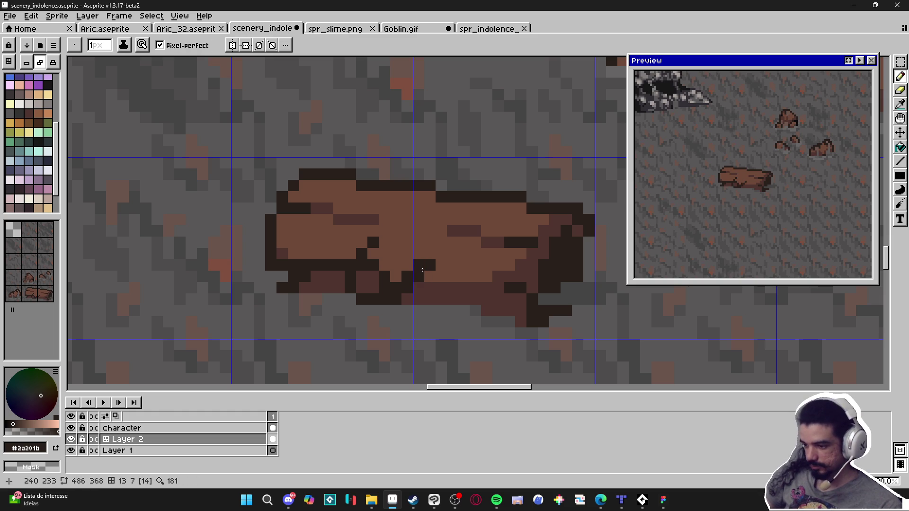
left_click(443, 266, "alt")
left_click(409, 289, "alt")
left_click(399, 300)
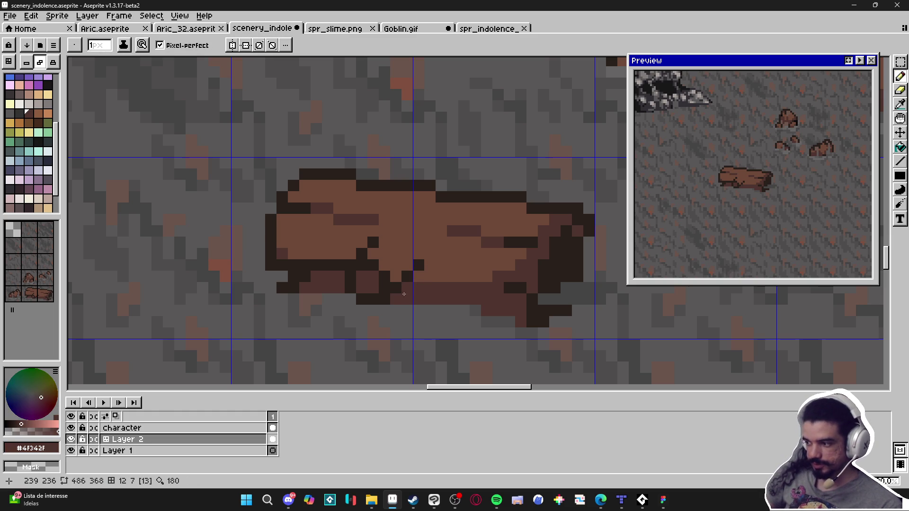
scroll(392, 285, "down", 2)
scroll(388, 284, "up", 2)
left_click(384, 281)
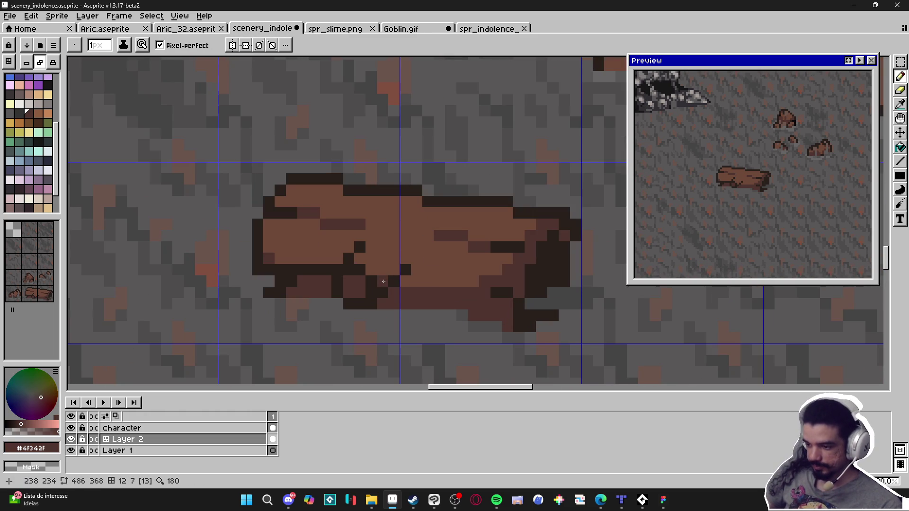
Darken a short run and a few single log pixels, then hide the tile grid
mouse_move(407, 259)
left_mouse_down()
mouse_move(416, 259)
mouse_move(385, 268)
mouse_move(429, 270)
left_mouse_up()
left_click(341, 263)
left_click(353, 258)
left_click(366, 264)
scroll(379, 281, "down", 3)
key("ctrl+apostrophe")
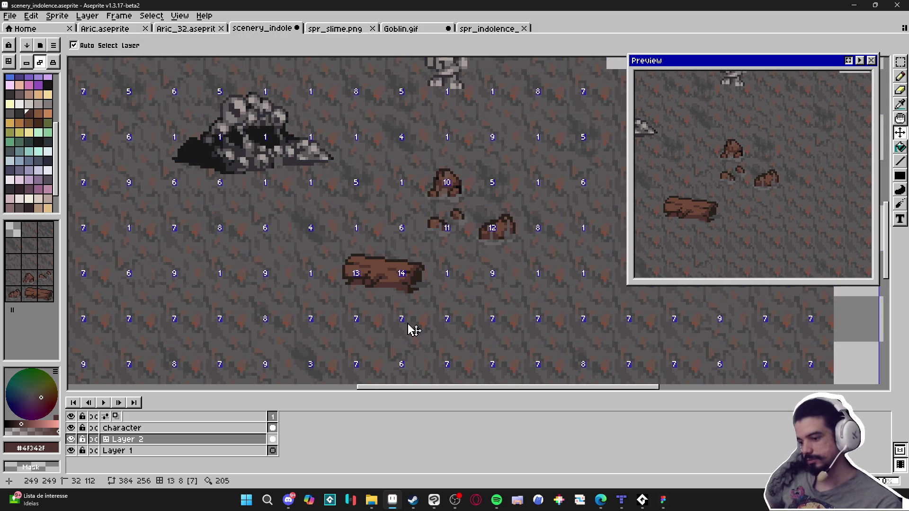
scroll(397, 354, "down", 2)
scroll(381, 321, "up", 4)
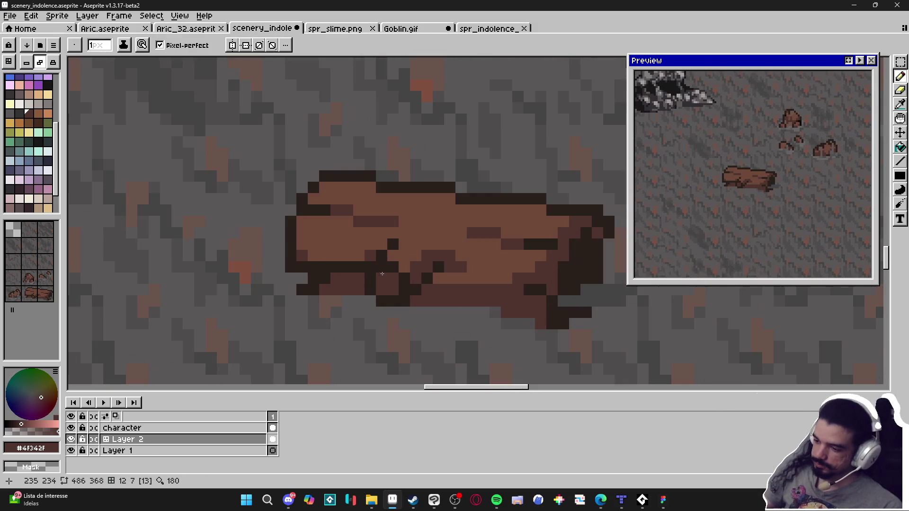
Darken two log pixels with #4f342f, undoing the second one
left_click(410, 286, "alt")
key("v")
key("b")
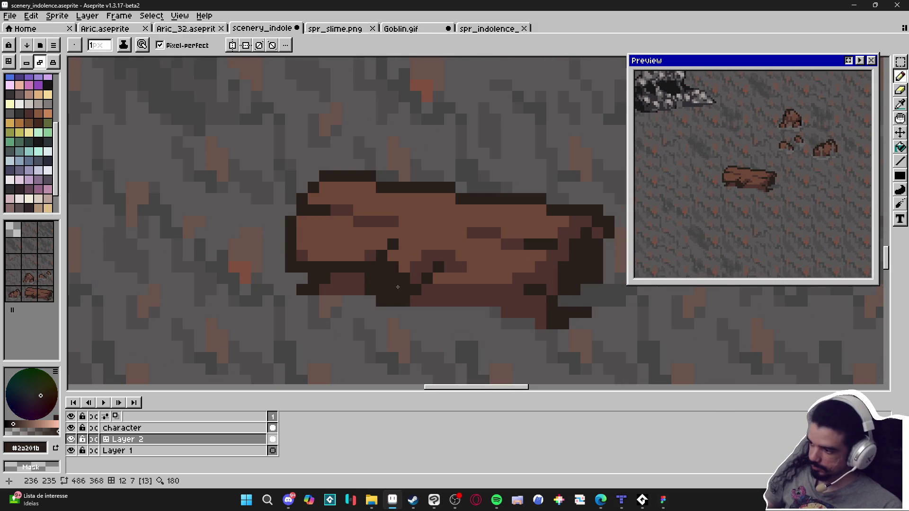
scroll(395, 283, "up", 1)
left_click(410, 254, "alt")
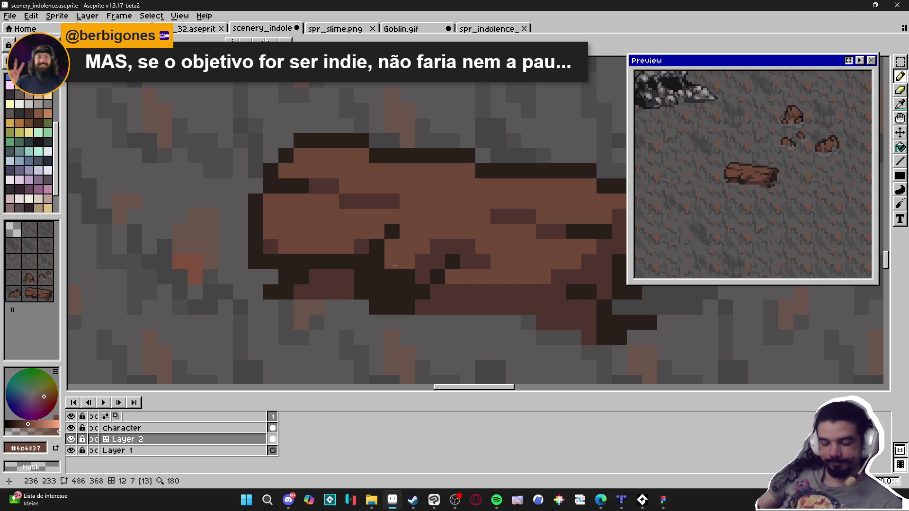
scroll(412, 279, "down", 1)
scroll(415, 274, "up", 1)
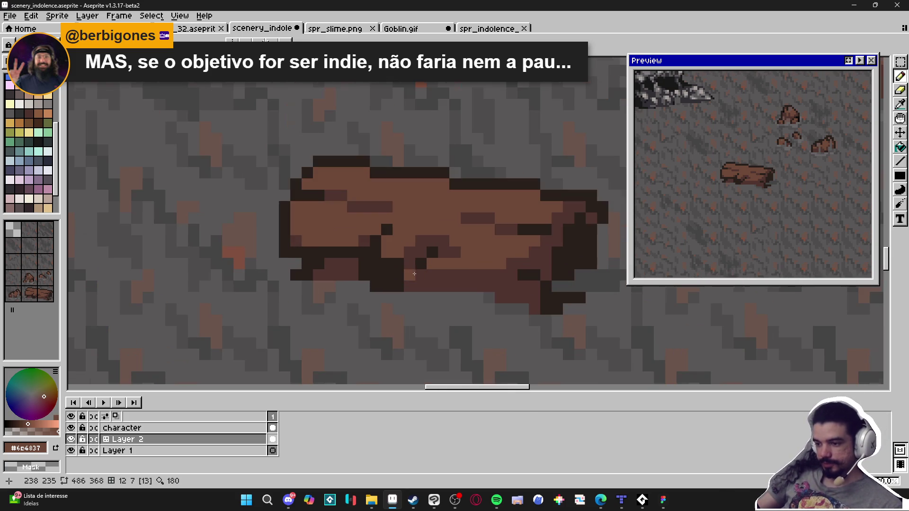
left_click(410, 256, "alt")
left_click(387, 241)
left_click(399, 225)
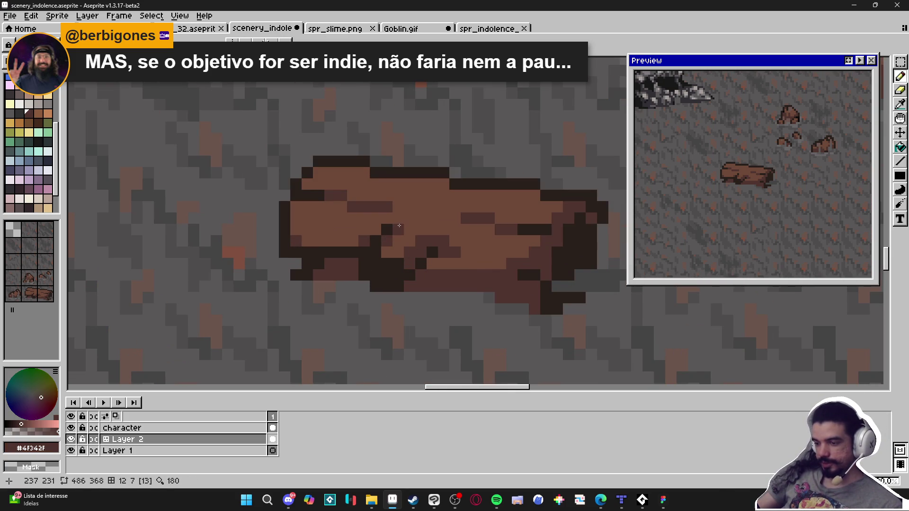
key("ctrl+z")
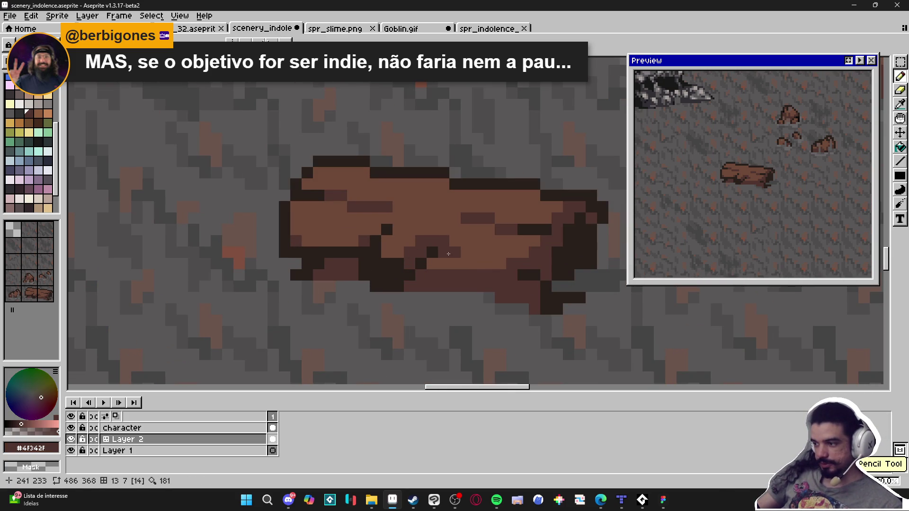
Lighten one pixel on the log with brown #6e4837
scroll(450, 251, "down", 1)
scroll(474, 253, "up", 1)
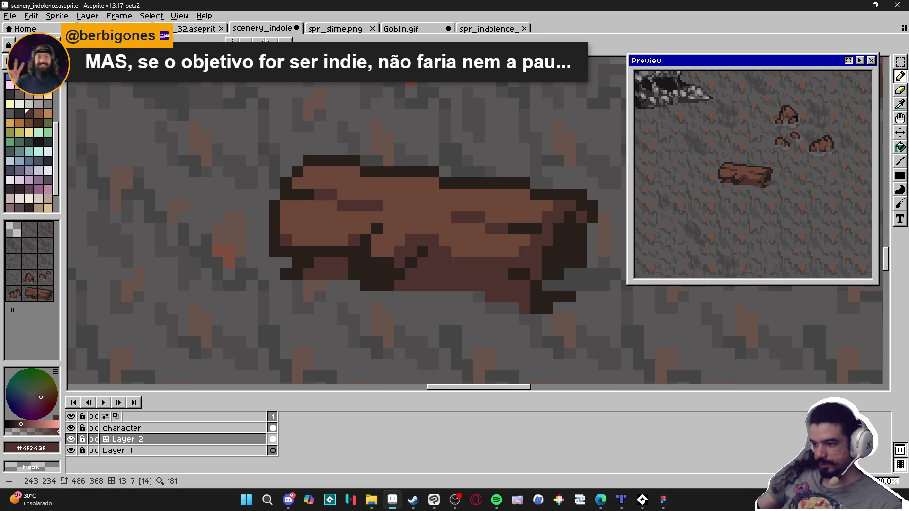
scroll(453, 261, "up", 1)
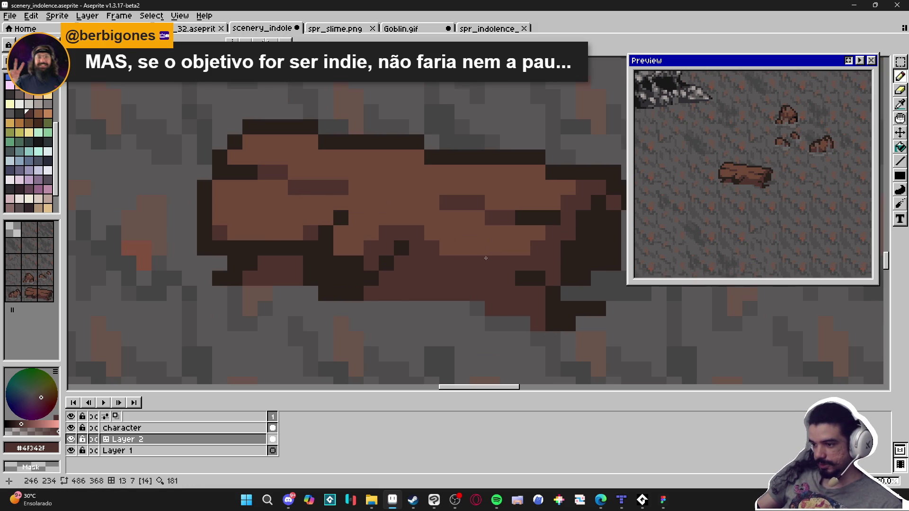
left_click(502, 246, "alt")
left_click(519, 294)
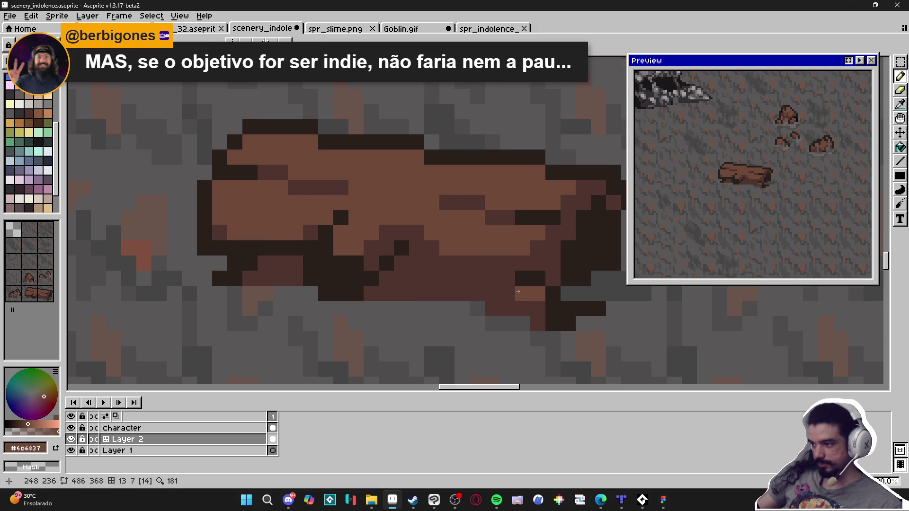
scroll(518, 292, "down", 6)
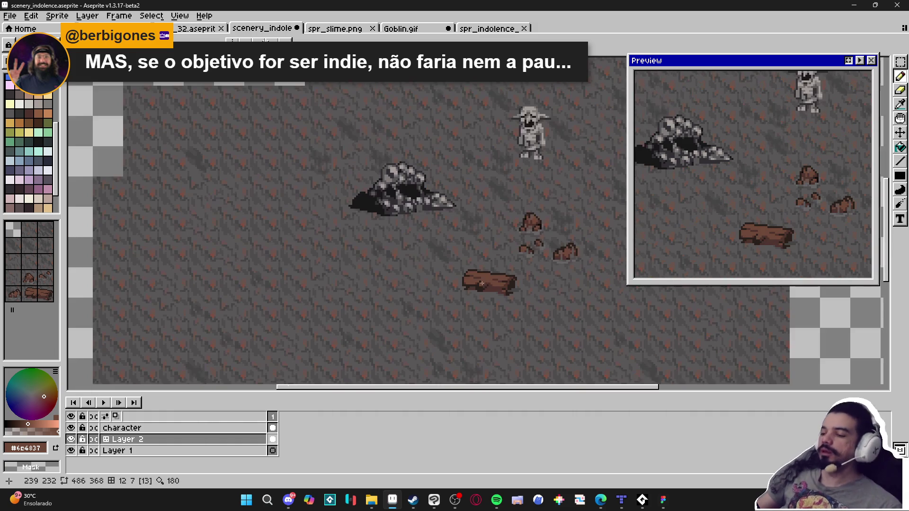
Paint grey floor #4f4d4d onto the log's lower edge and beside the log
scroll(462, 281, "up", 2)
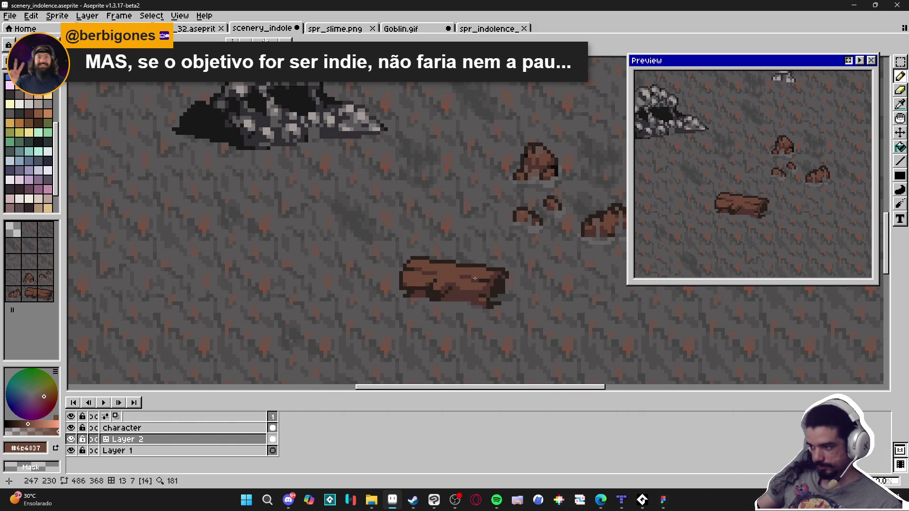
scroll(479, 280, "up", 2)
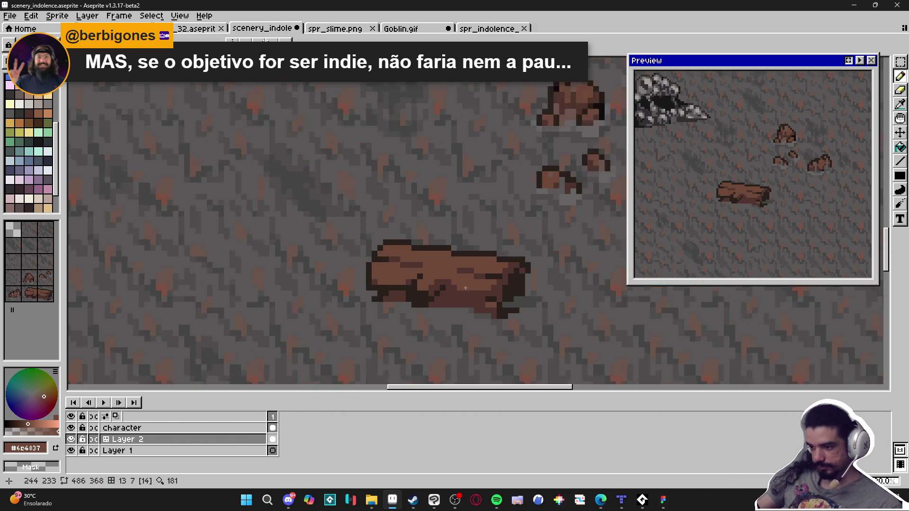
scroll(479, 277, "down", 3)
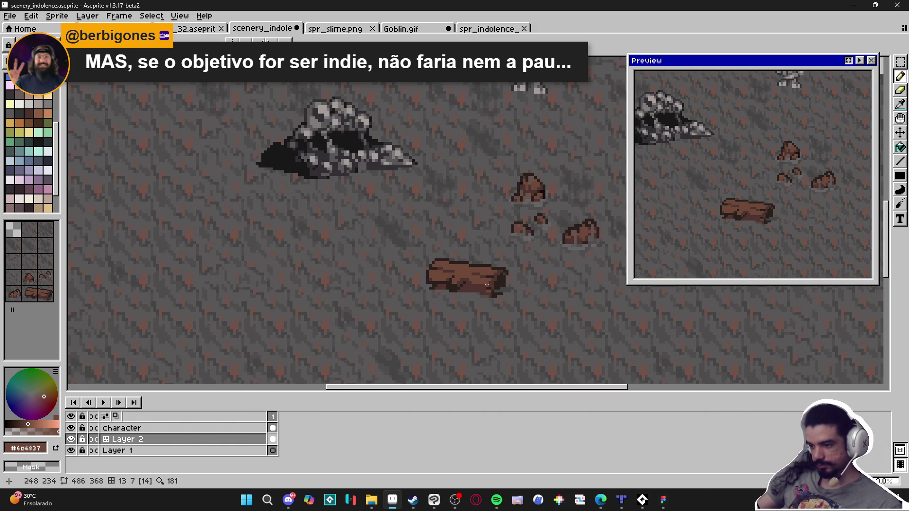
scroll(487, 285, "down", 2)
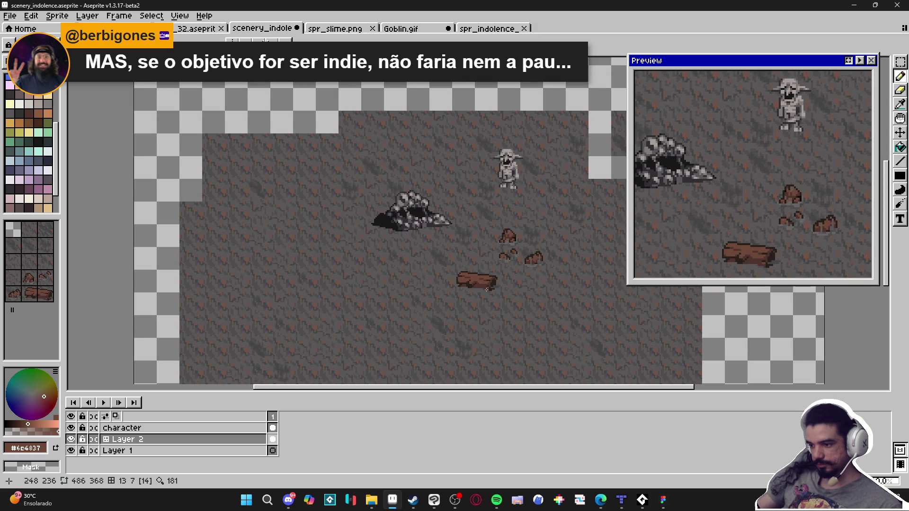
scroll(479, 299, "up", 5)
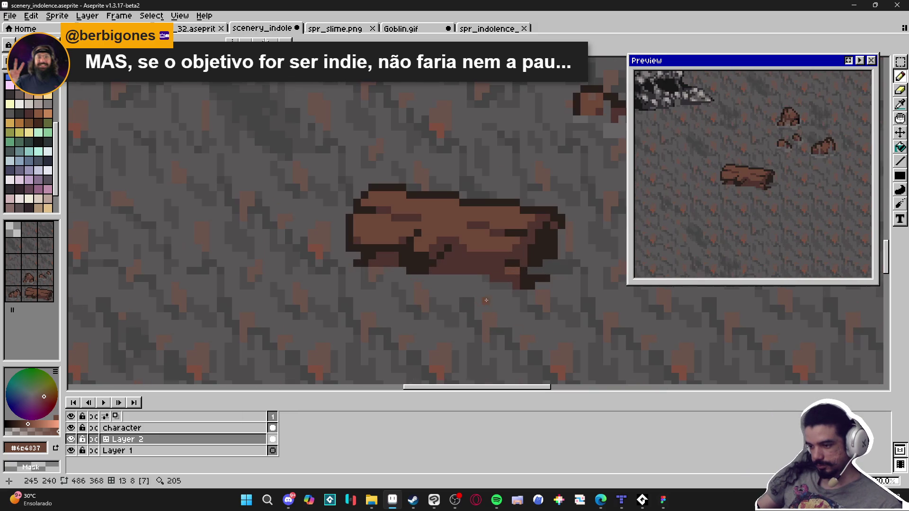
left_click(487, 279, "alt")
left_click_drag(481, 273, 472, 272)
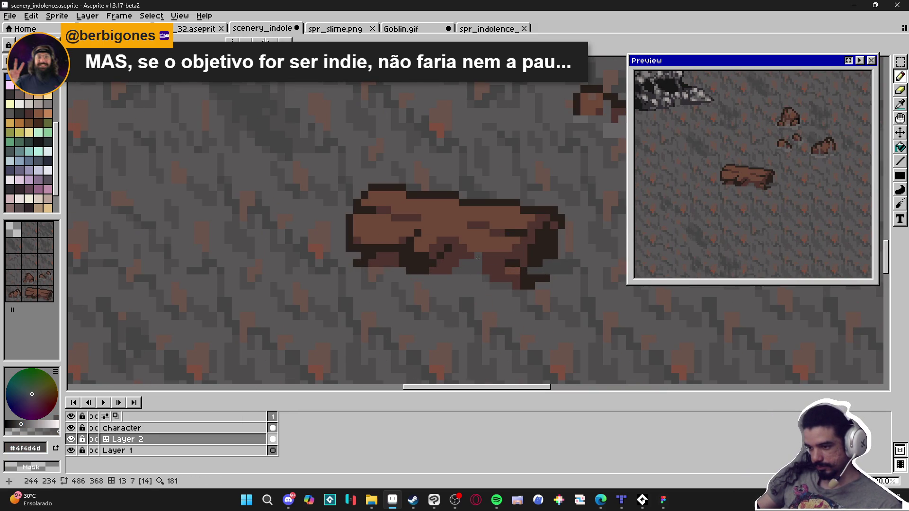
left_click(482, 255)
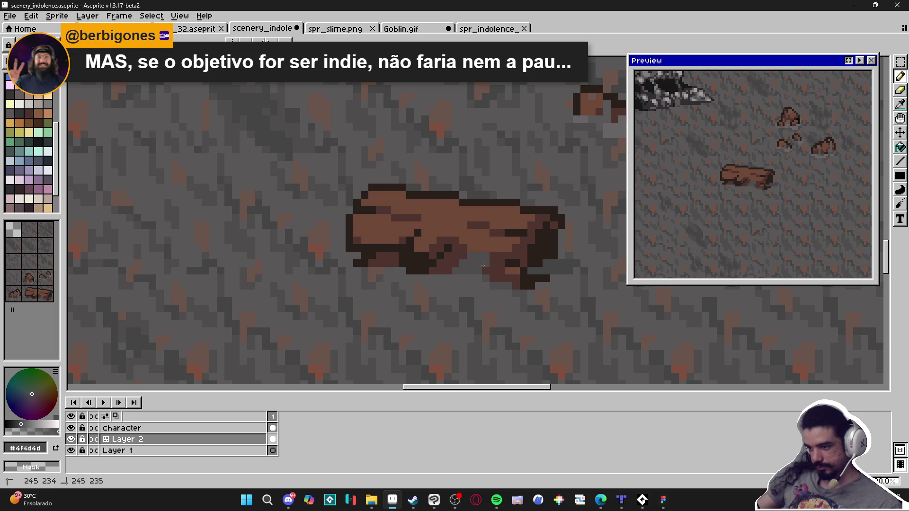
key("ctrl+space")
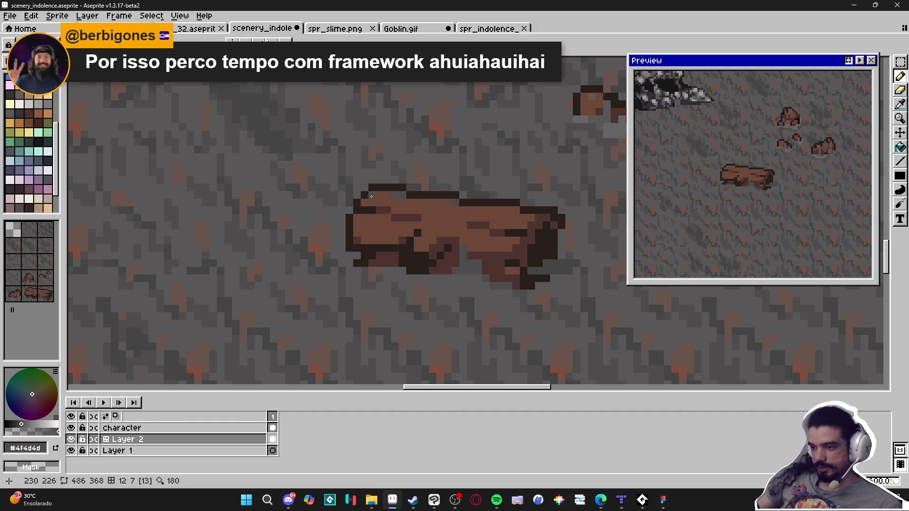
Add dark-brown #2a201b pixels along the log's outline and lower edge
left_click_drag(512, 211, 519, 216)
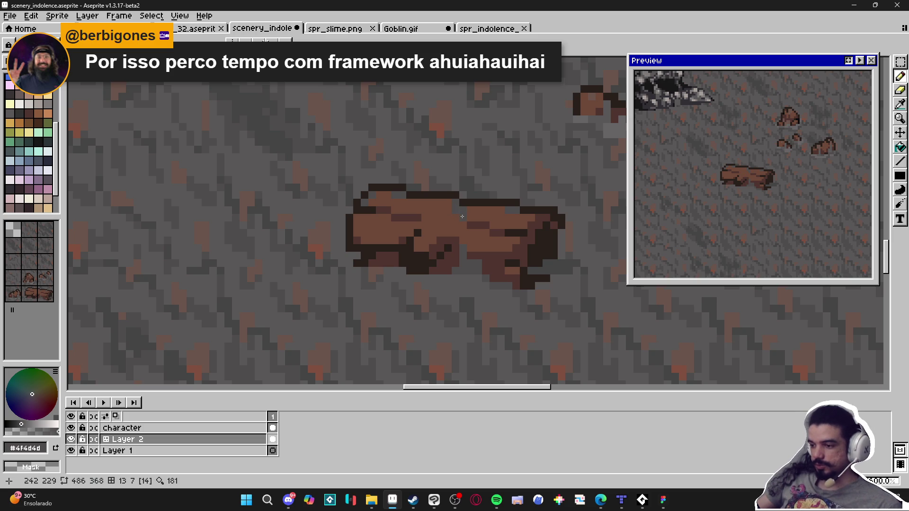
left_click(453, 194, "alt")
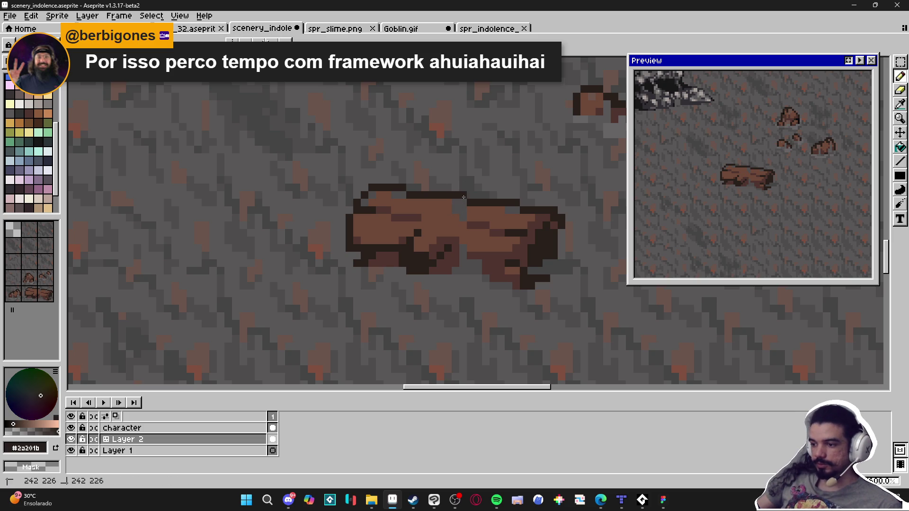
left_click(449, 201)
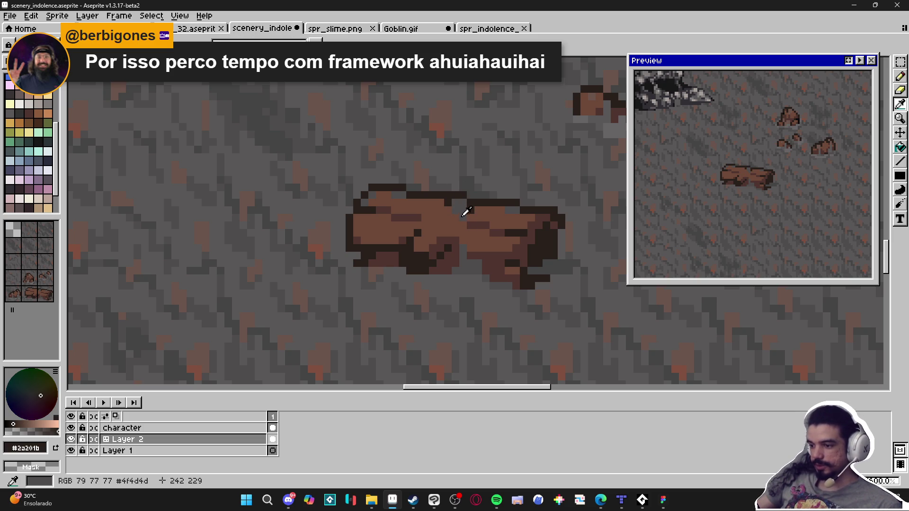
left_click(465, 209, "alt")
left_click(473, 210, "alt")
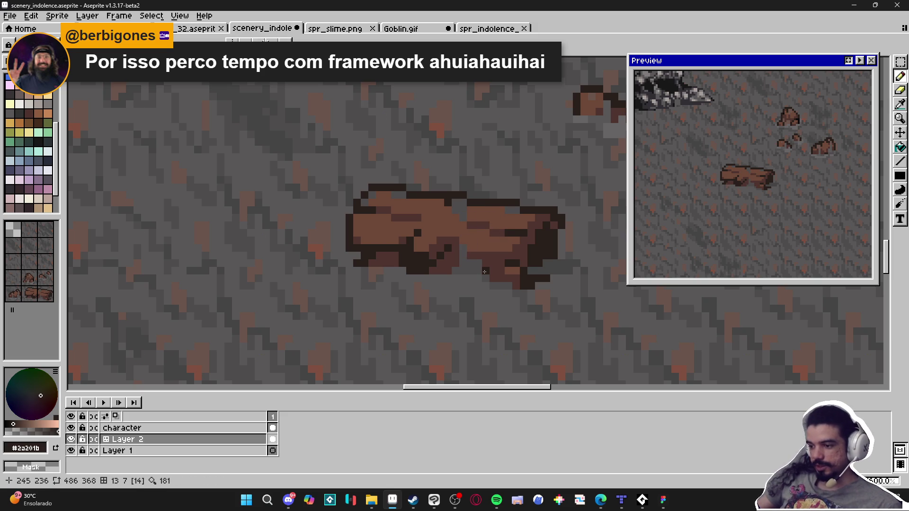
left_click_drag(493, 273, 485, 263)
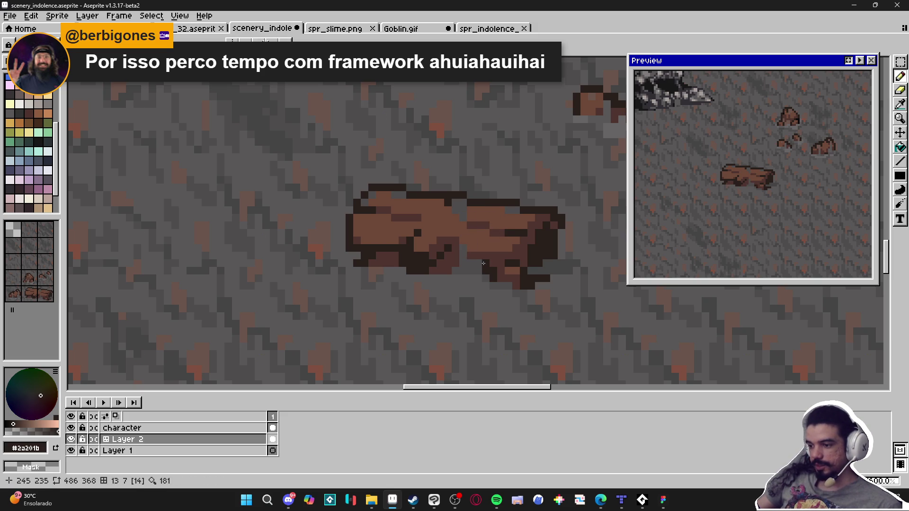
Sample floor grey #595757 and paint dark pixels on the log's edge
left_click(453, 273, "alt")
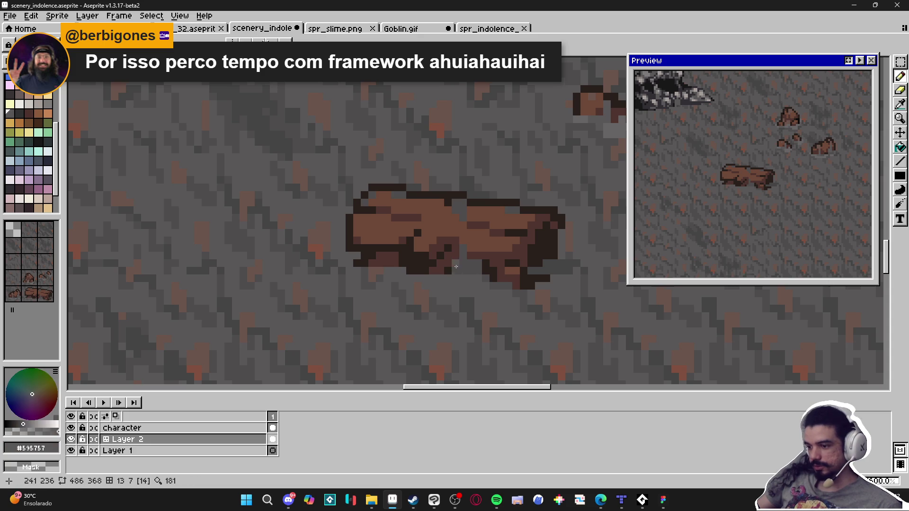
left_click(466, 263)
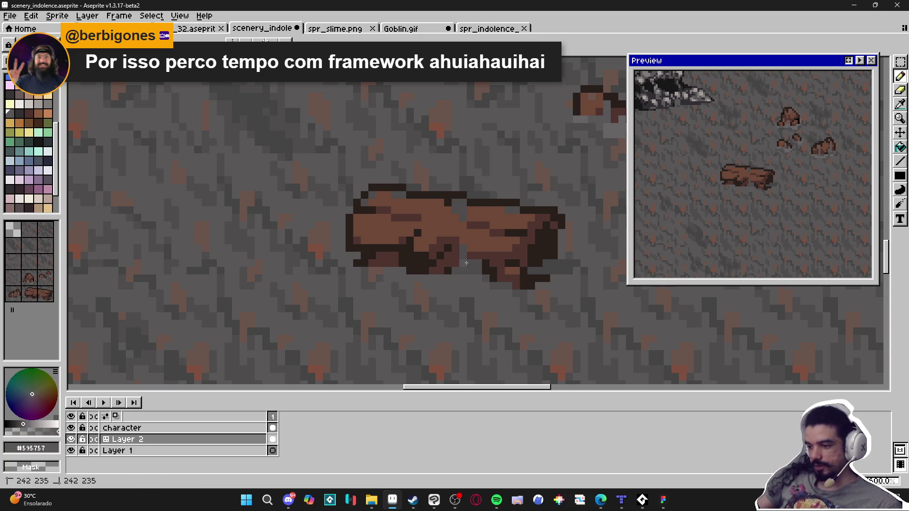
left_click_drag(466, 269, 467, 270)
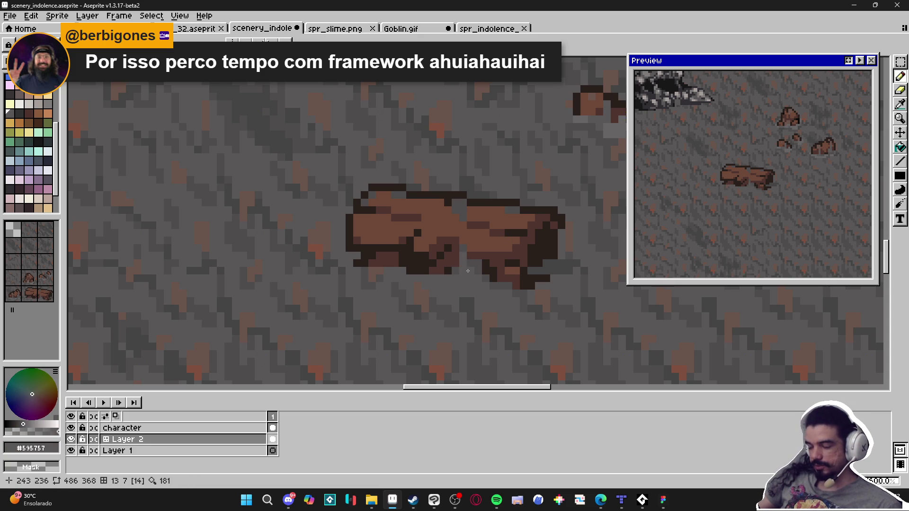
scroll(487, 263, "up", 1)
left_click(466, 254, "alt")
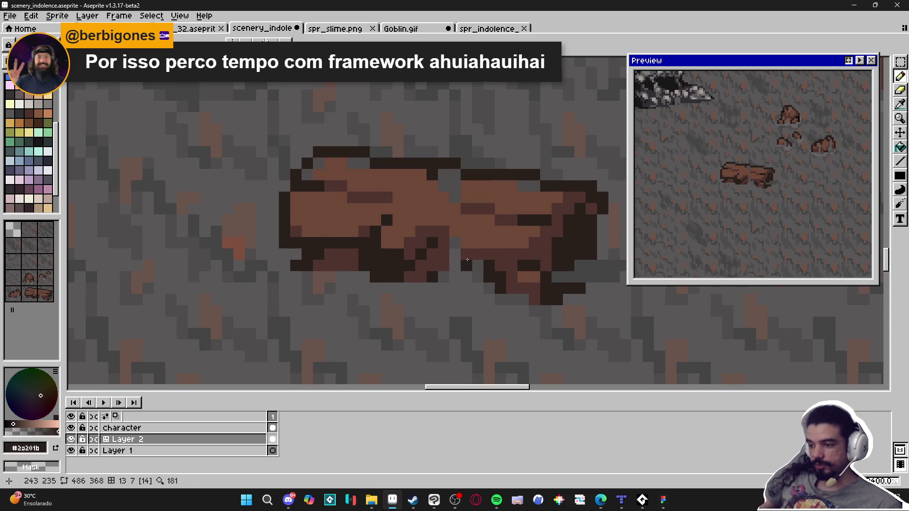
left_click(463, 245)
Turn two dark outline pixels brown #4f342f and extend the top outline with #2a201b
left_click(455, 232, "alt")
left_click(454, 230)
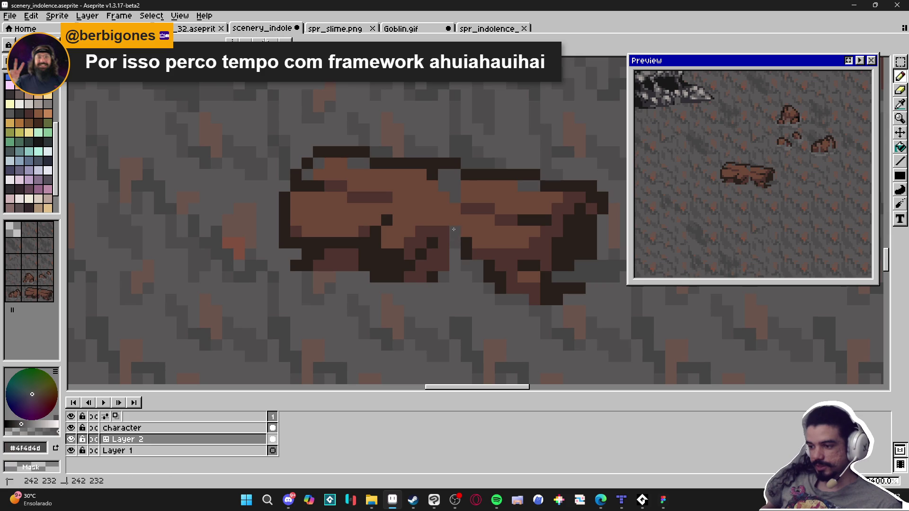
left_click(484, 250, "alt")
left_click(466, 255)
left_click(465, 243)
scroll(465, 244, "down", 3)
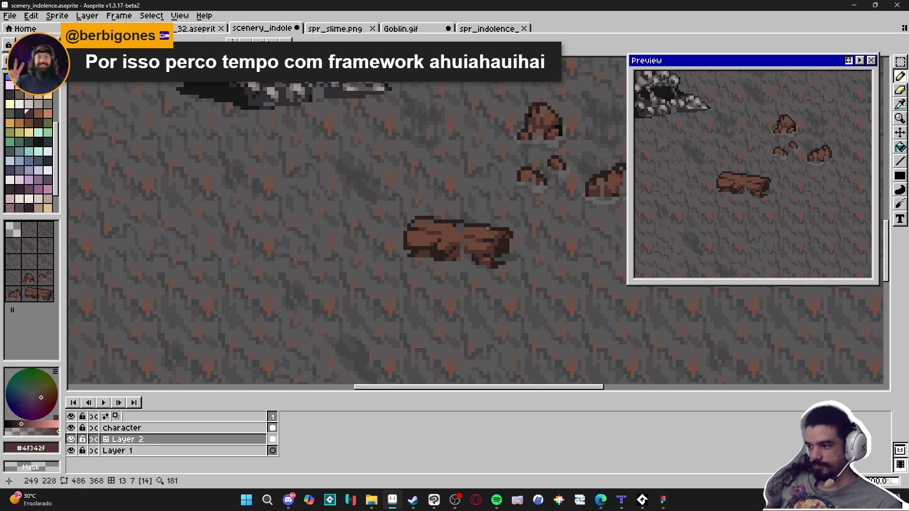
scroll(460, 235, "up", 3)
left_click(454, 240, "alt")
left_click(454, 226)
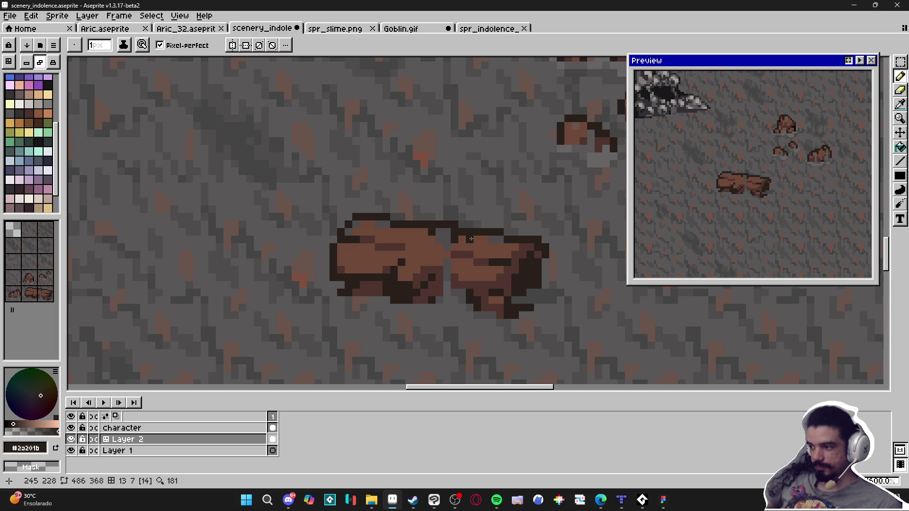
Show the tile grid and lighten the floor beside the log's lower-right edge with #676464
scroll(471, 239, "down", 4)
scroll(464, 232, "up", 3)
left_click(459, 224, "alt")
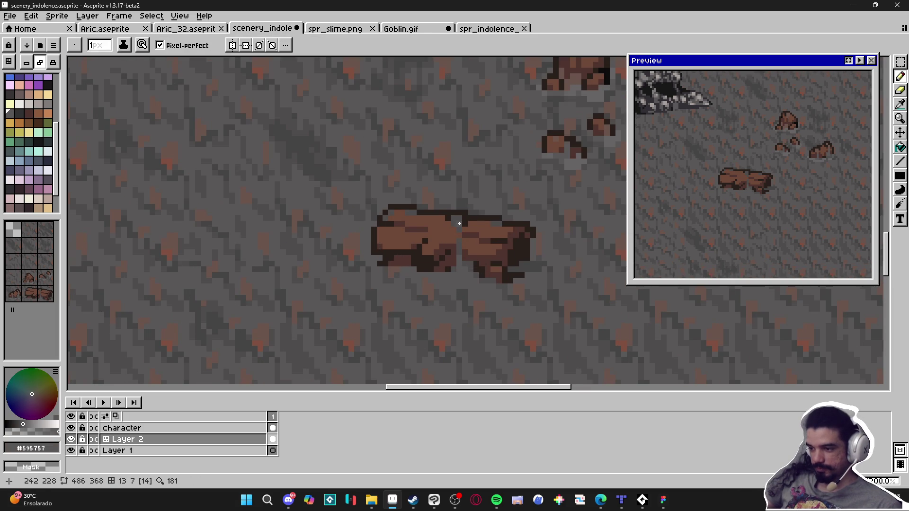
scroll(460, 225, "up", 1)
scroll(457, 236, "down", 3)
scroll(504, 191, "up", 2)
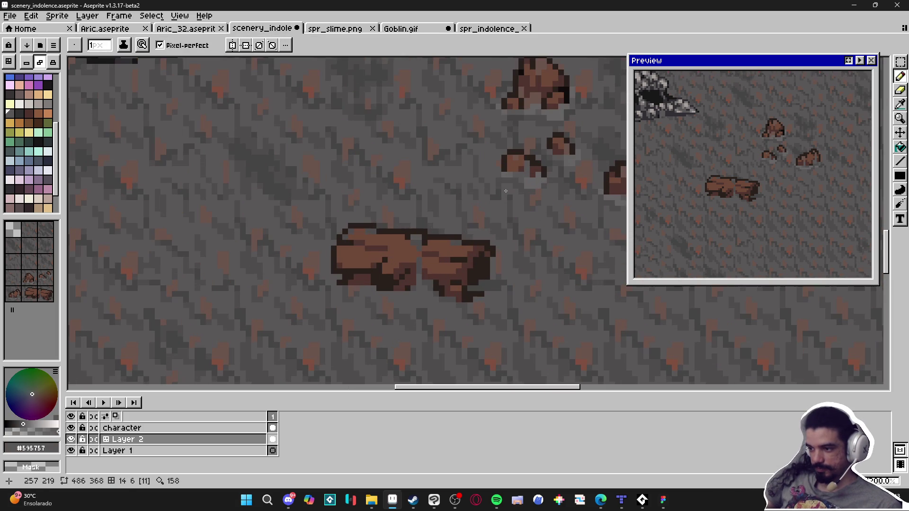
left_click(531, 179, "alt")
key("ctrl+apostrophe")
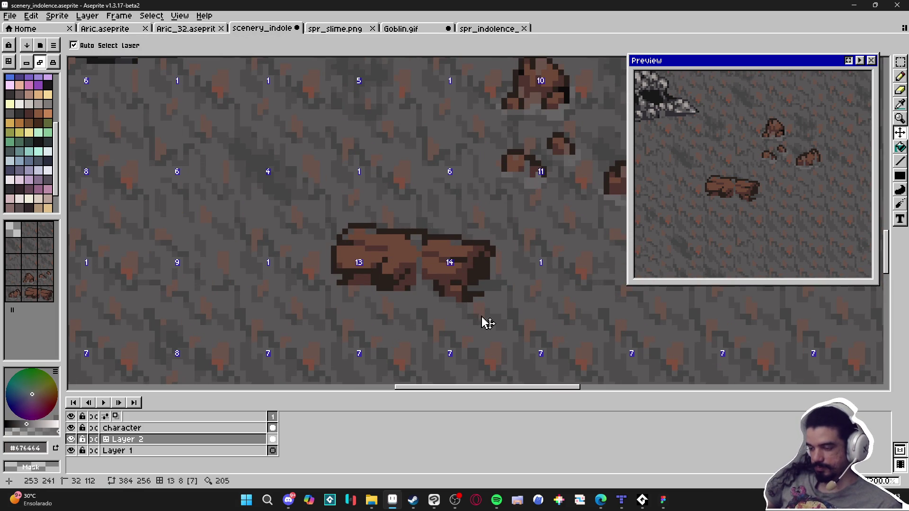
scroll(476, 299, "up", 2)
left_click(493, 287)
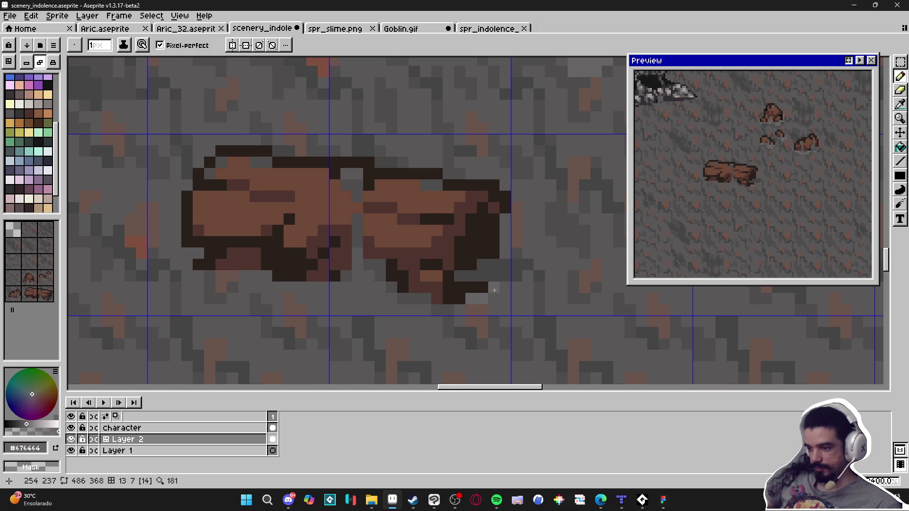
left_click(490, 299)
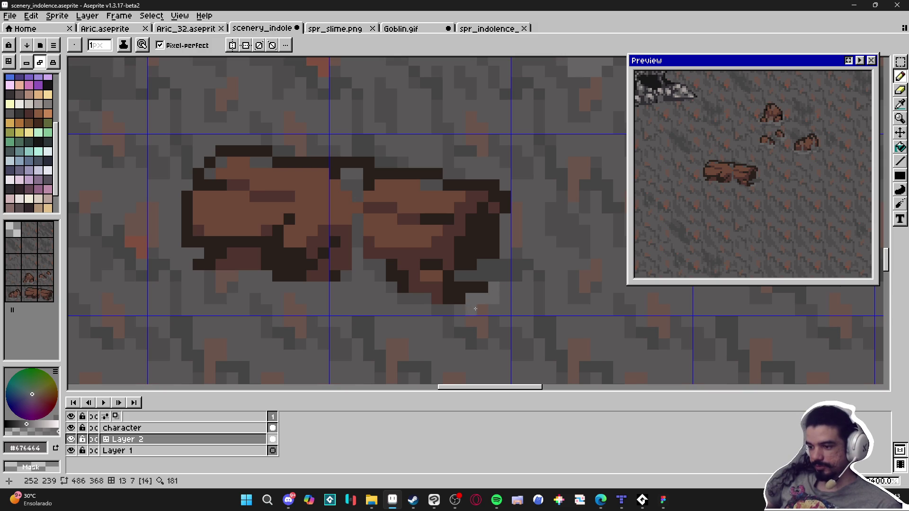
Paint more light-grey #676464 pixels just under the log's right chunk
key("ctrl")
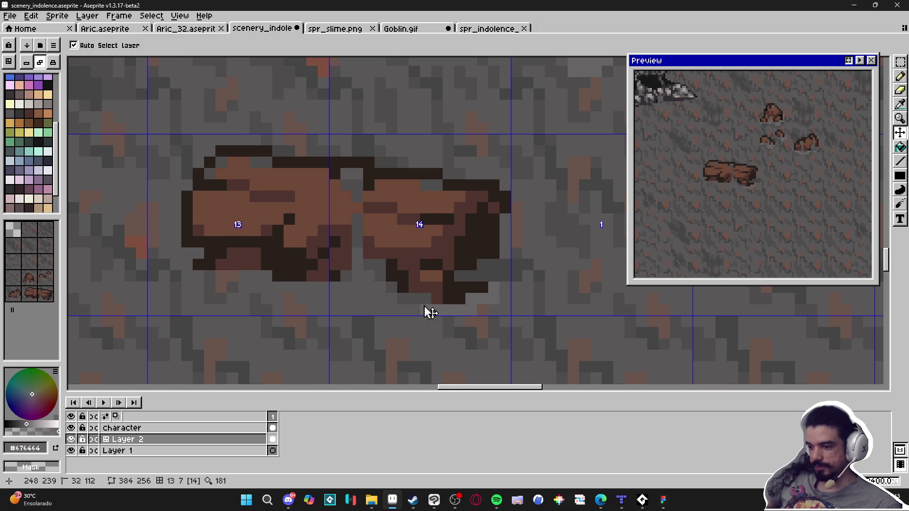
left_click(403, 298)
left_click(392, 298)
left_click(392, 296)
left_click(385, 288)
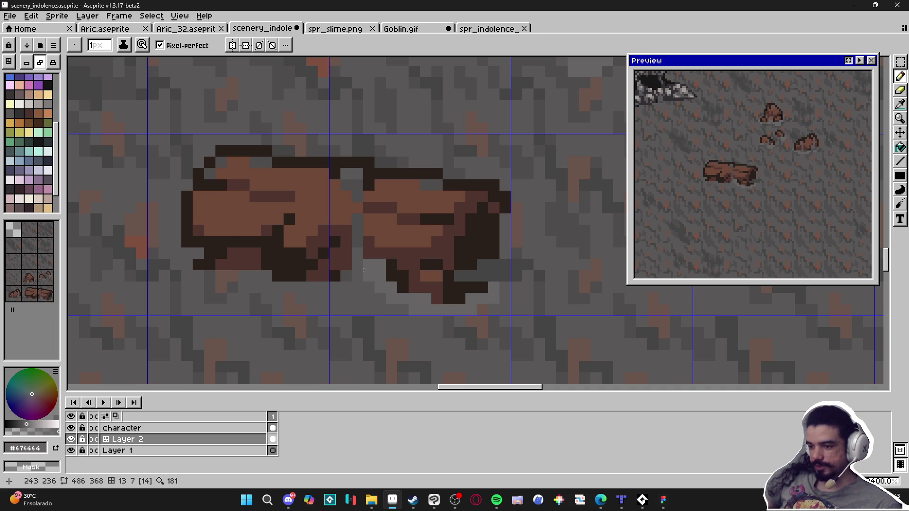
Lighten the floor pixels beneath the log's middle and left half with #676464
left_click(366, 282, "ctrl")
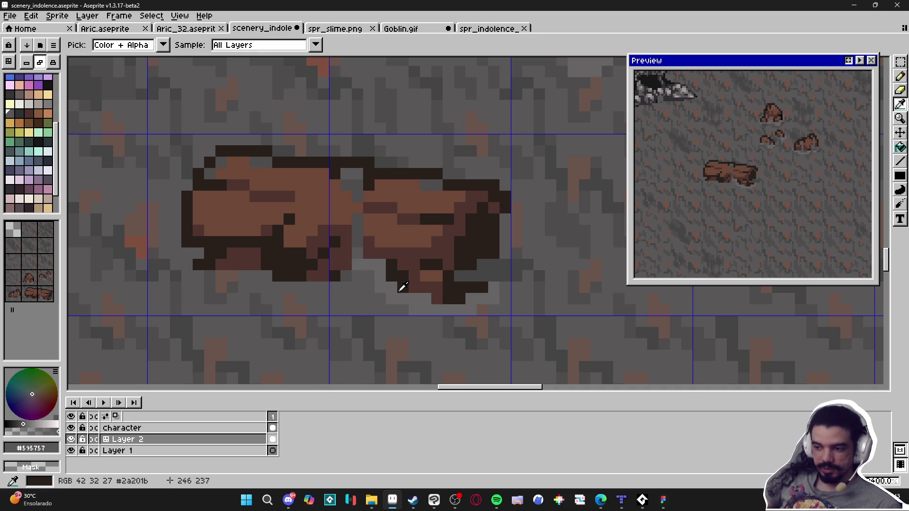
left_click(370, 280, "ctrl")
left_click(347, 275)
left_click(323, 287)
left_click(312, 287)
left_click(312, 298)
left_click(301, 298)
left_click(290, 287)
left_click(331, 289)
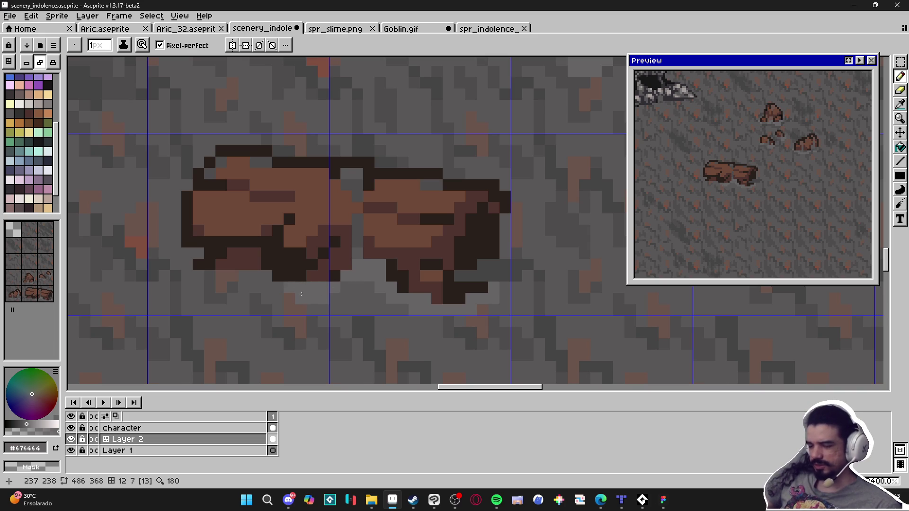
left_click_drag(267, 287, 256, 276)
left_click(233, 276)
left_click(237, 291, "alt")
Lighten one pixel and darken a row under the log's left end with #595757
left_click(211, 287)
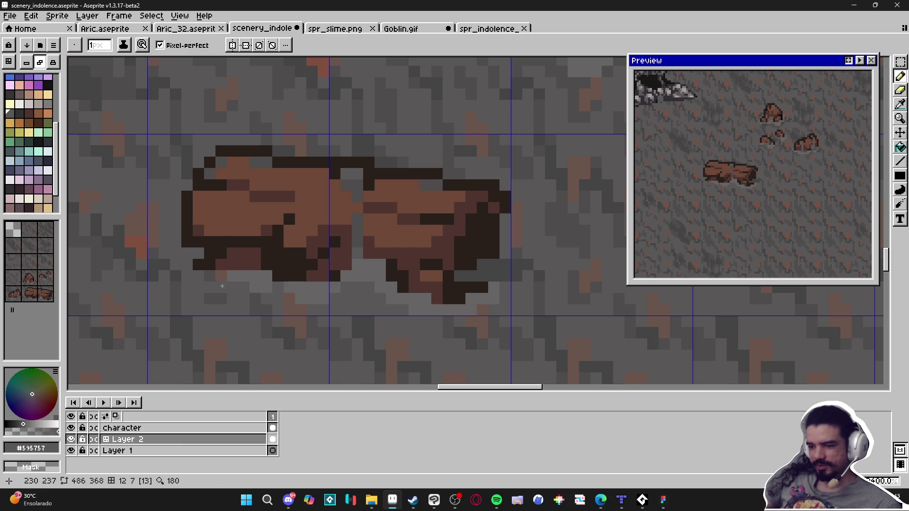
left_click(205, 276, "alt")
left_click(204, 276)
left_click(217, 296, "alt")
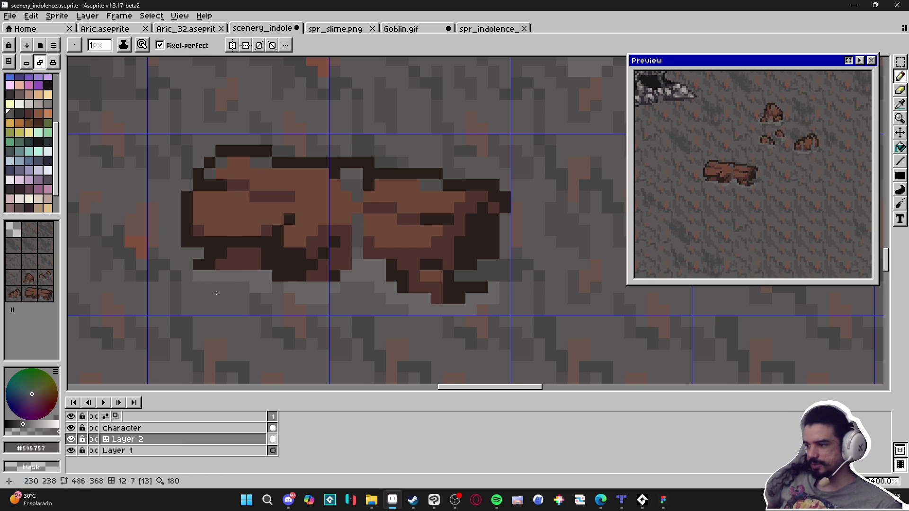
left_click_drag(207, 284, 264, 283)
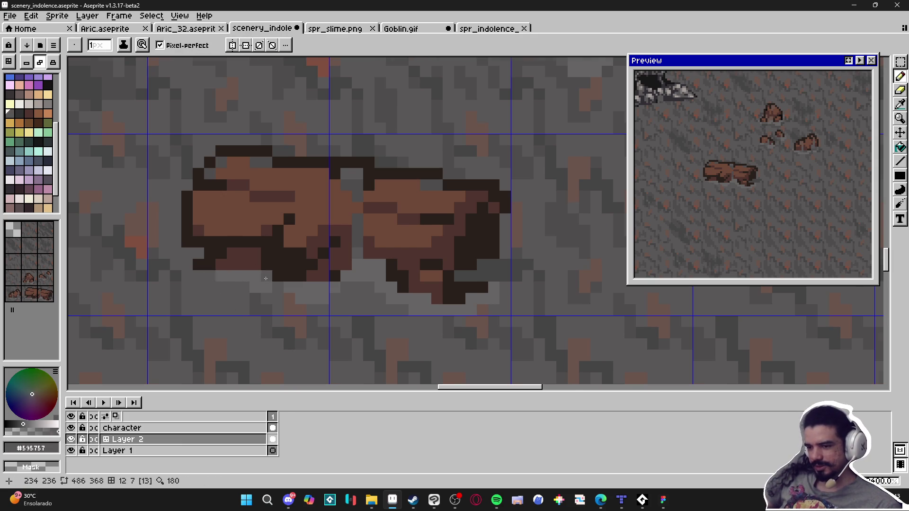
Paint a dark-grey #454444 shadow stroke below the log
scroll(264, 283, "down", 2)
scroll(263, 283, "up", 2)
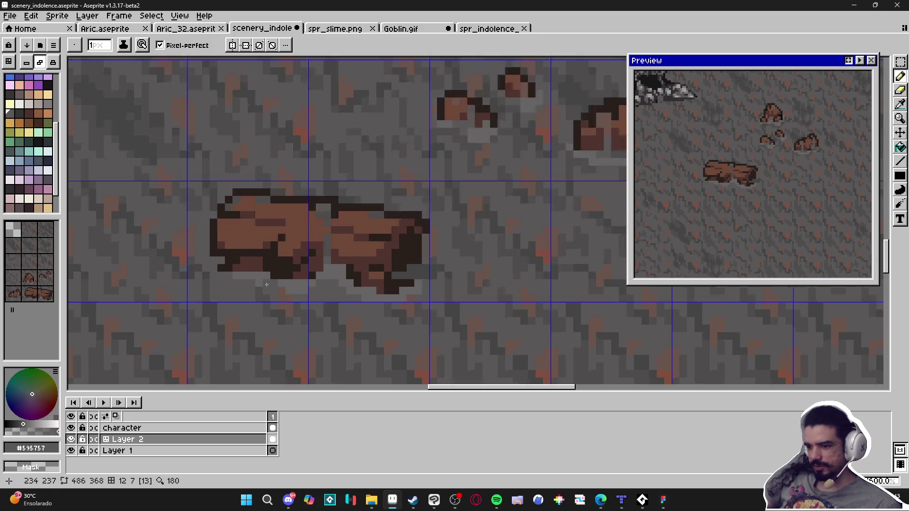
left_click(323, 280, "alt")
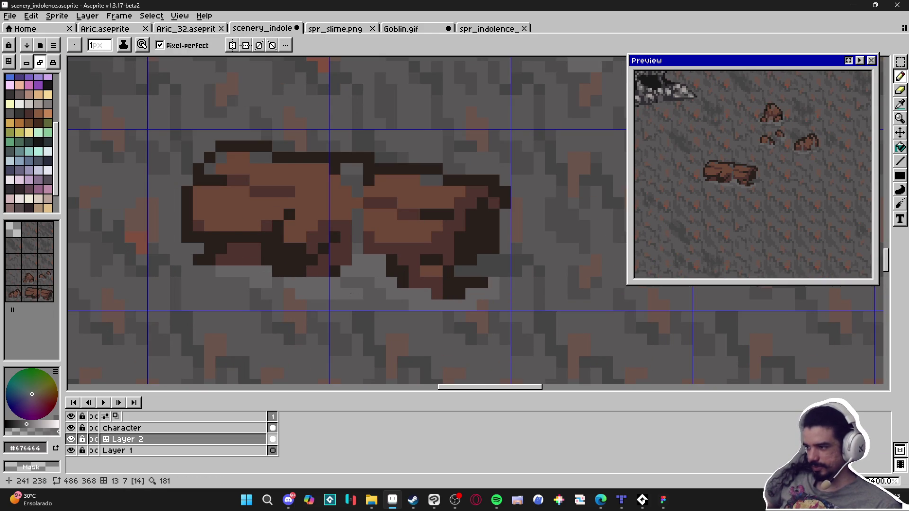
scroll(381, 294, "up", 1)
left_click(531, 267, "alt")
left_click_drag(348, 278, 379, 292)
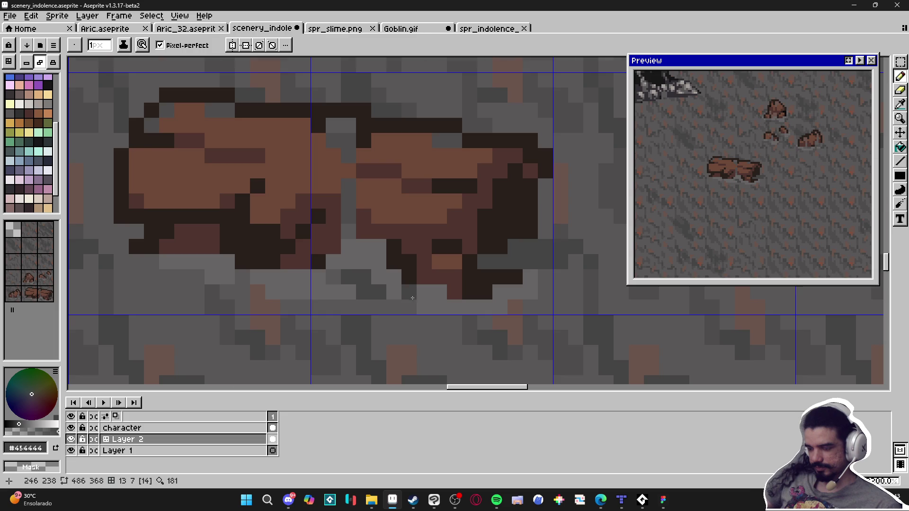
Add one dark brown #2a201b pixel to the log's outline
scroll(415, 298, "down", 3)
scroll(329, 289, "up", 1)
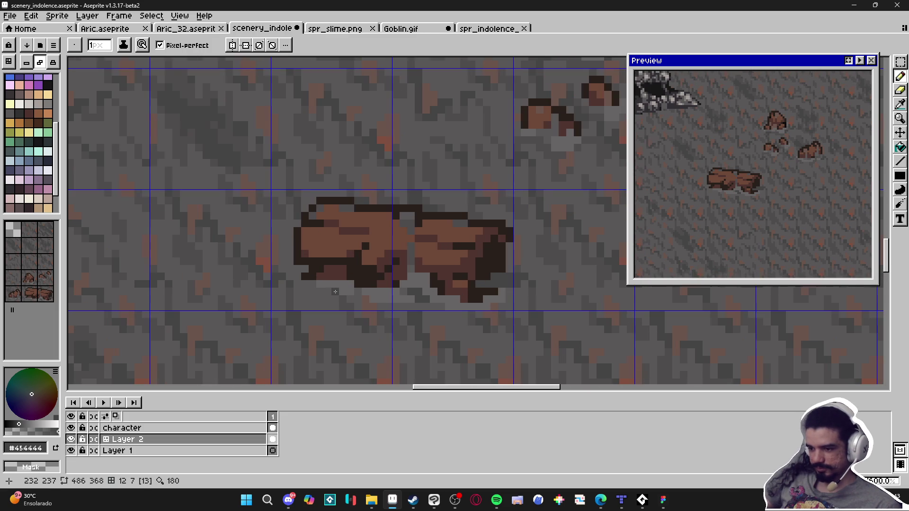
scroll(327, 287, "down", 3)
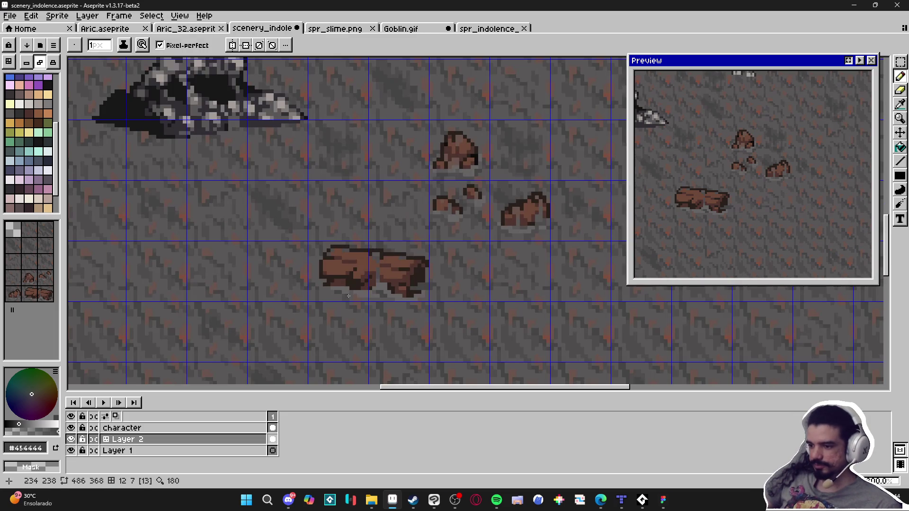
scroll(387, 297, "up", 3)
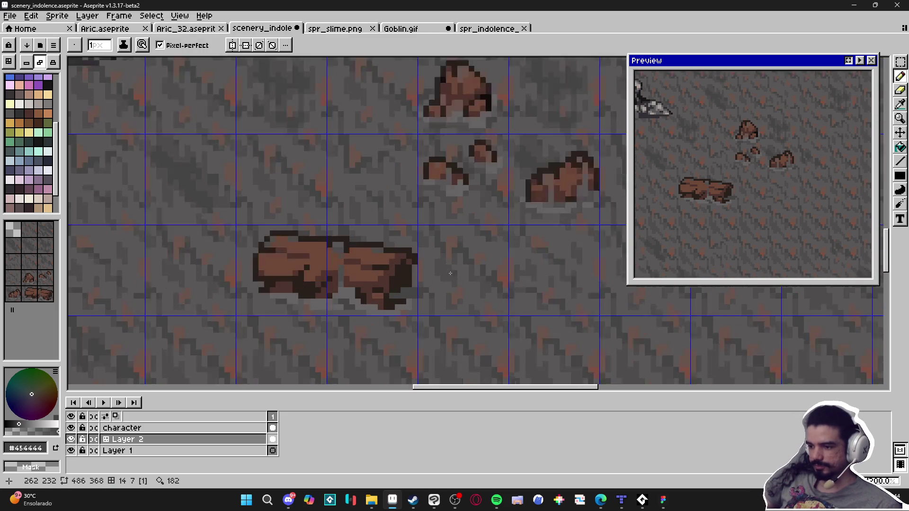
left_click(353, 299, "alt")
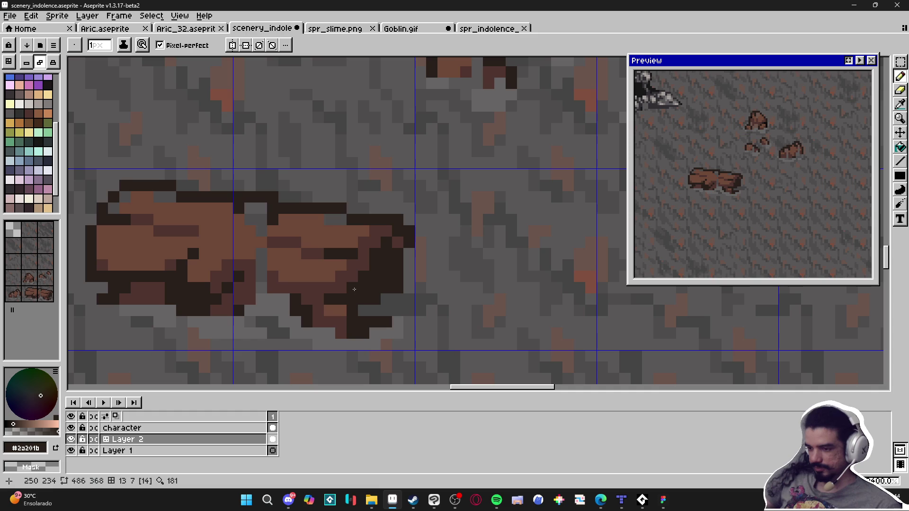
left_click(362, 267)
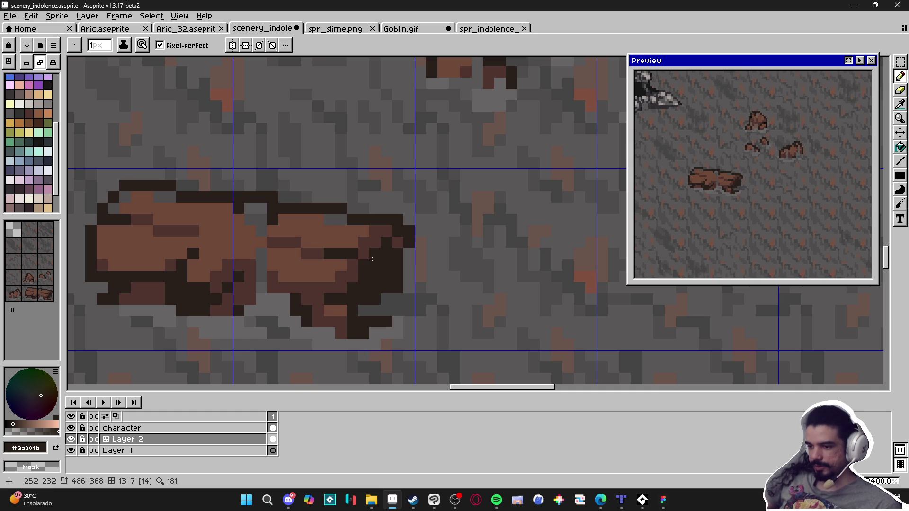
scroll(374, 282, "down", 4)
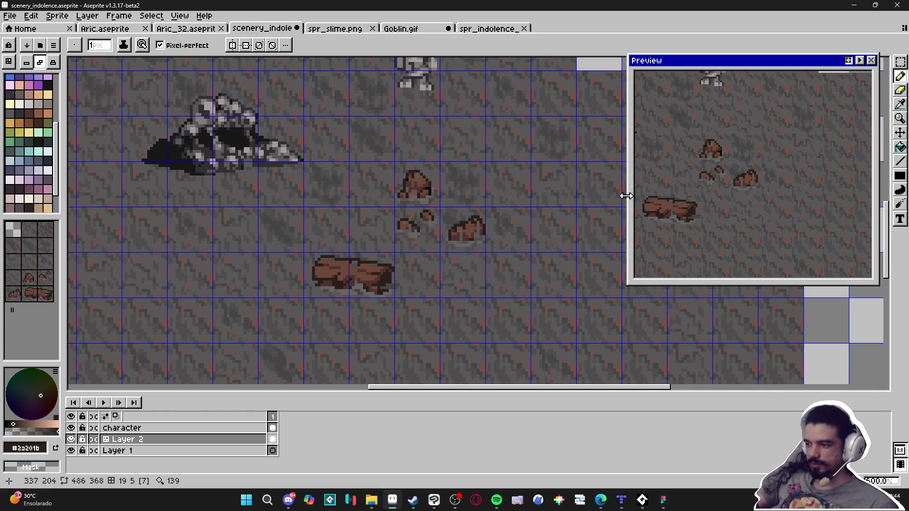
scroll(356, 303, "up", 4)
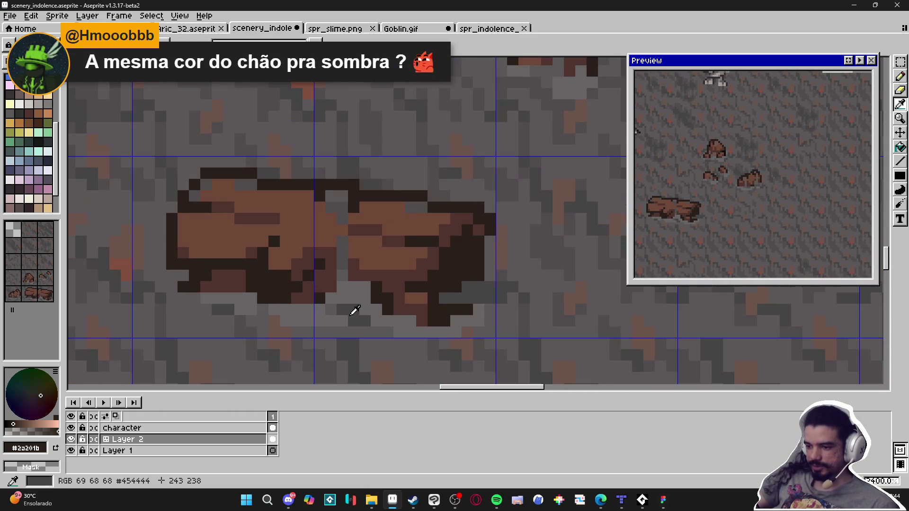
left_click(379, 324, "alt")
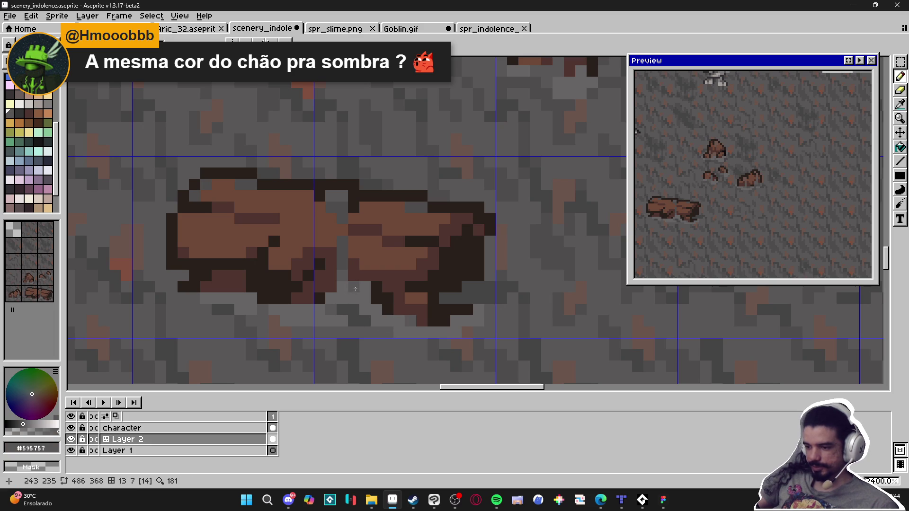
Save scenery_indolence.aseprite and briefly hide then re-show the tile grid to review
scroll(337, 298, "down", 2)
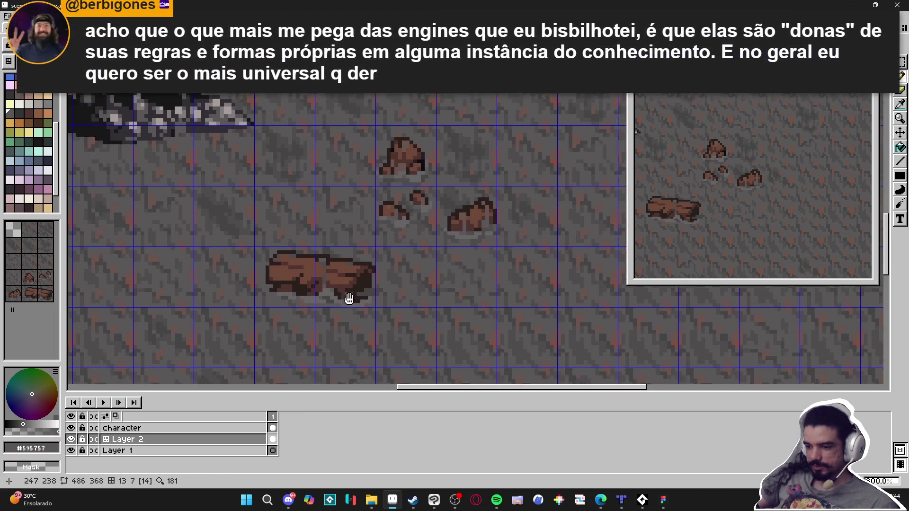
scroll(350, 297, "up", 1)
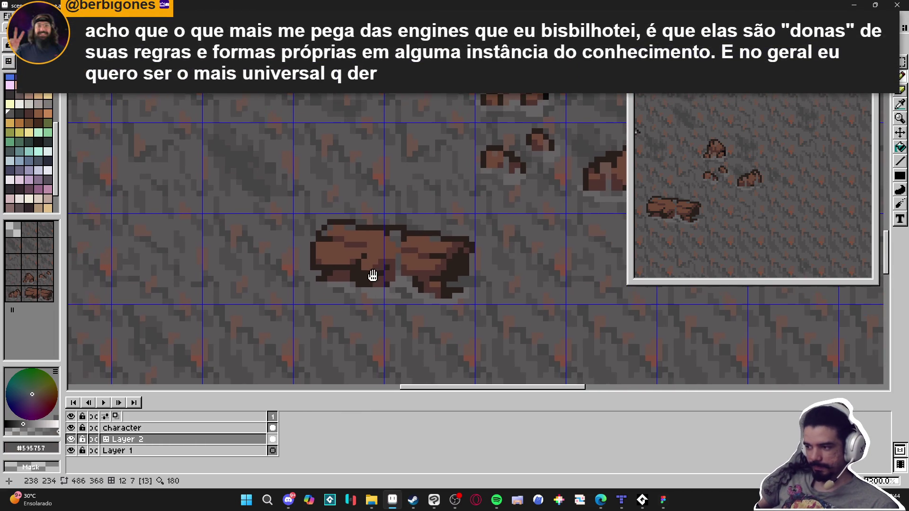
key("ctrl+s")
scroll(421, 251, "down", 2)
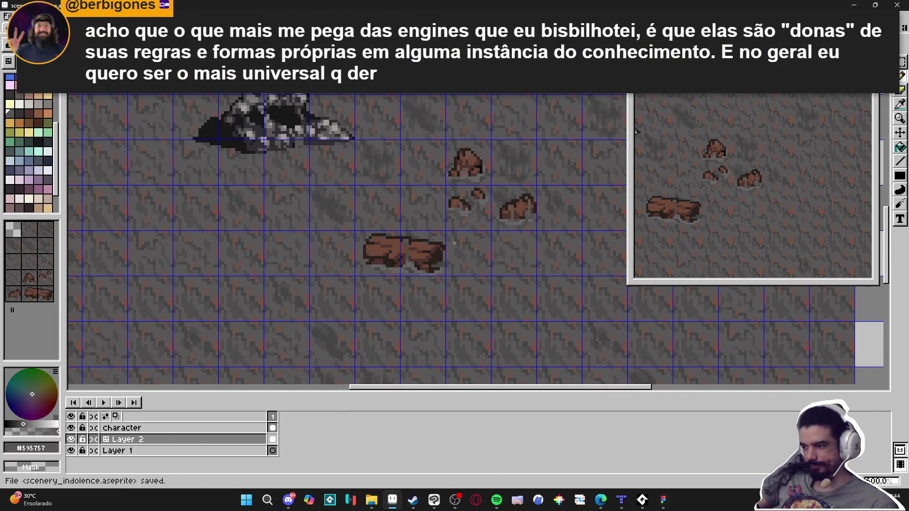
scroll(454, 244, "down", 1)
key("ctrl+apostrophe")
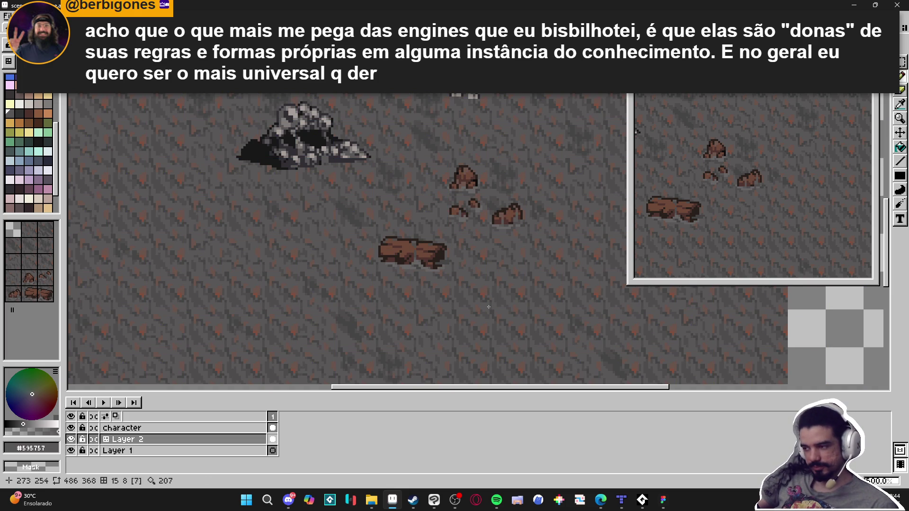
key("ctrl+apostrophe")
scroll(402, 251, "up", 5)
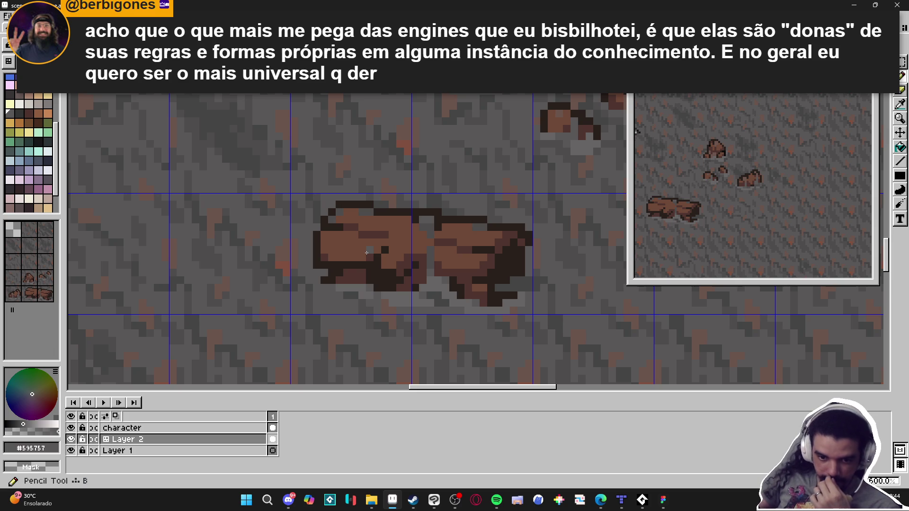
scroll(392, 251, "down", 4)
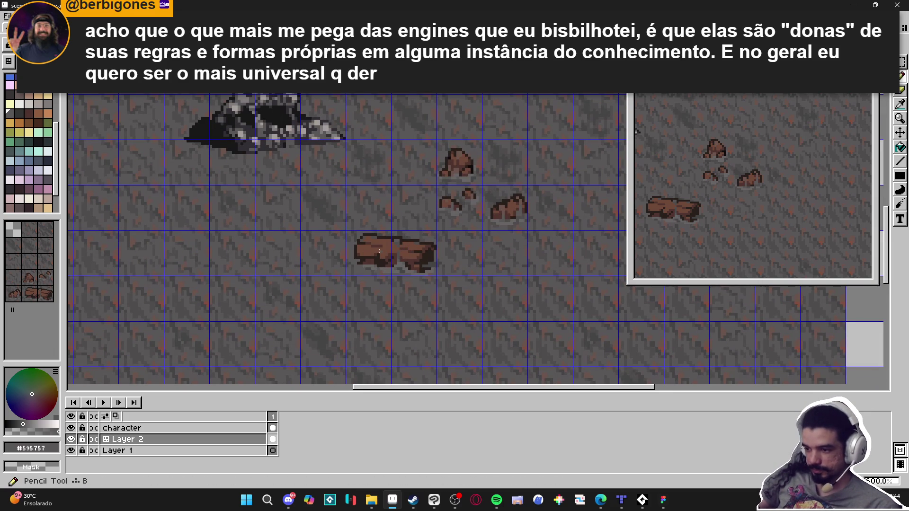
scroll(382, 254, "down", 1)
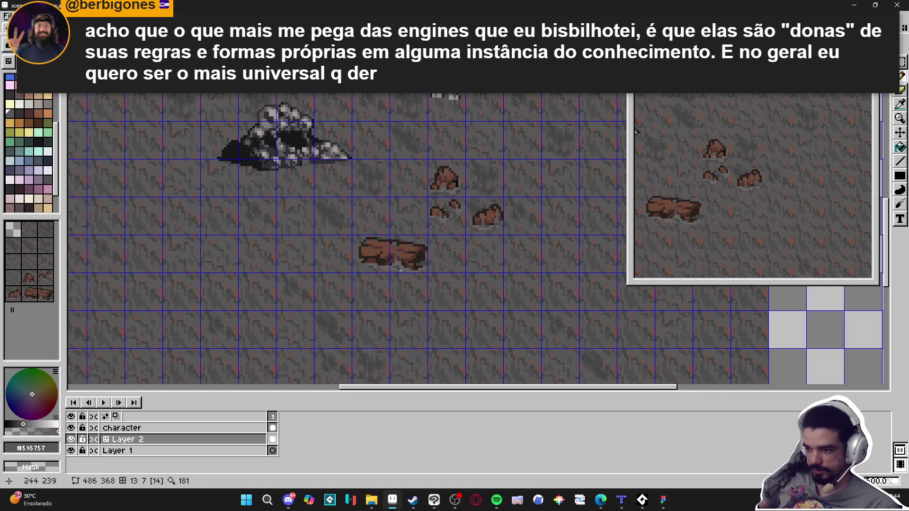
scroll(408, 268, "down", 2)
scroll(365, 267, "up", 4)
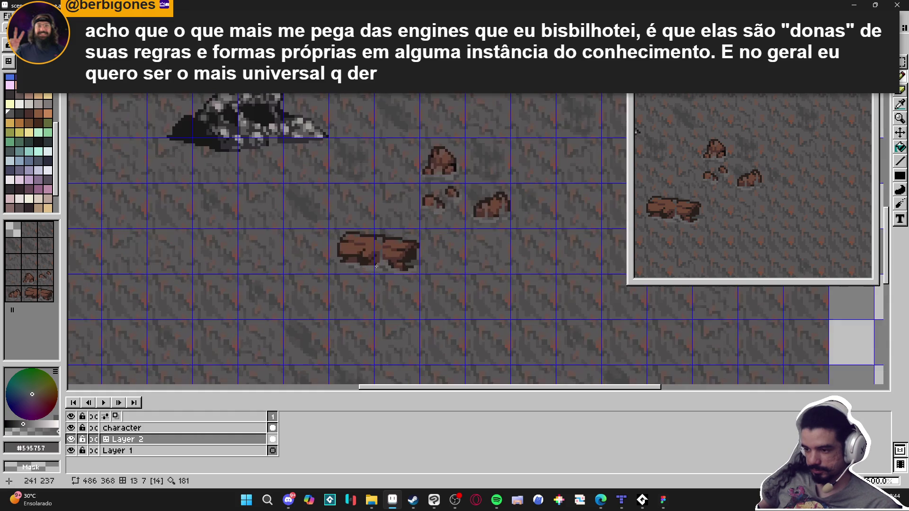
scroll(331, 235, "up", 2)
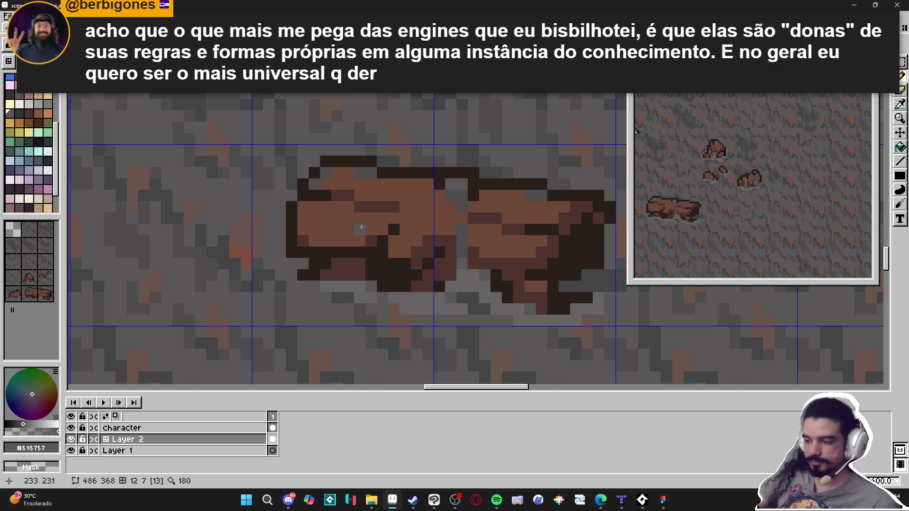
Try a muted brown #644F47 patch on the log, then undo it
scroll(359, 227, "down", 2)
scroll(368, 244, "up", 1)
scroll(369, 246, "down", 1)
scroll(372, 248, "up", 1)
scroll(372, 248, "up", 1)
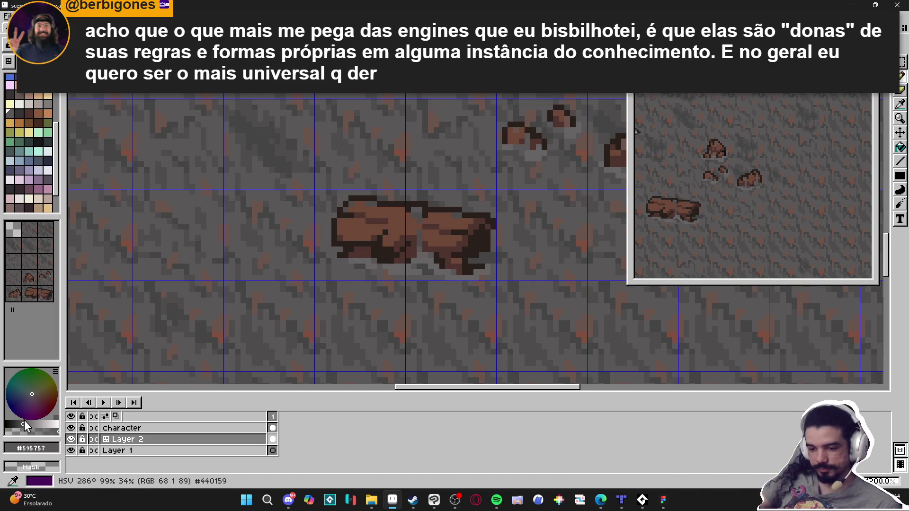
scroll(380, 211, "up", 2)
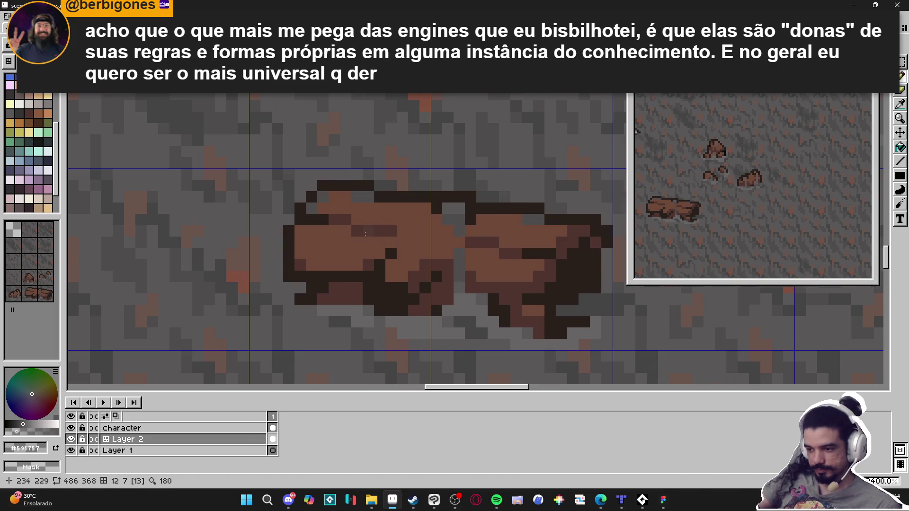
left_click(336, 238, "alt")
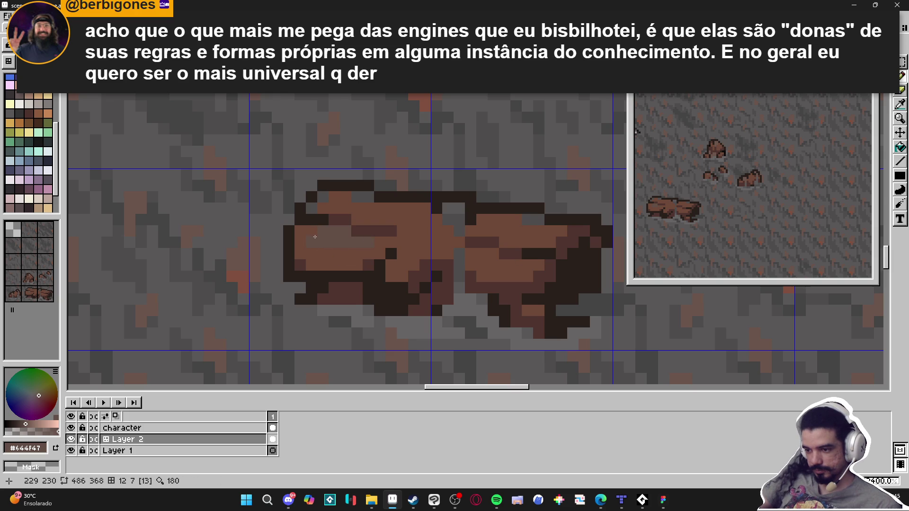
left_click_drag(374, 214, 397, 214)
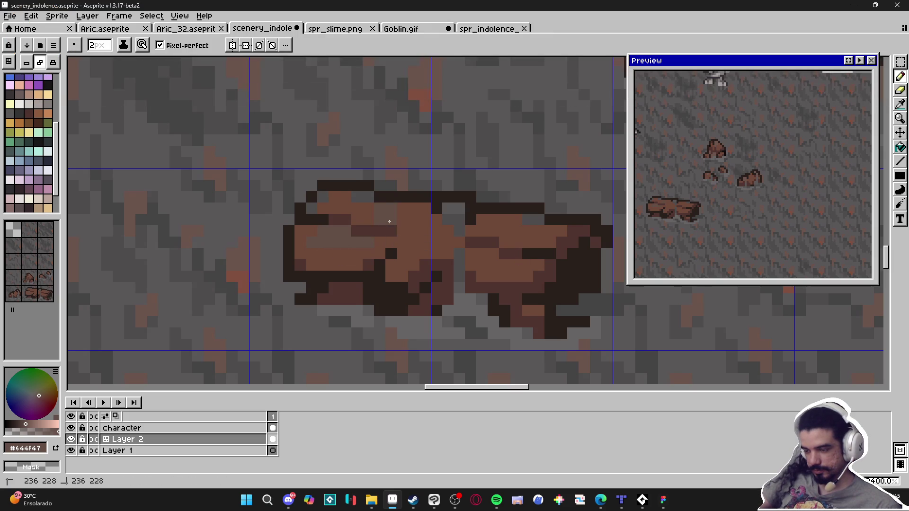
key("minus")
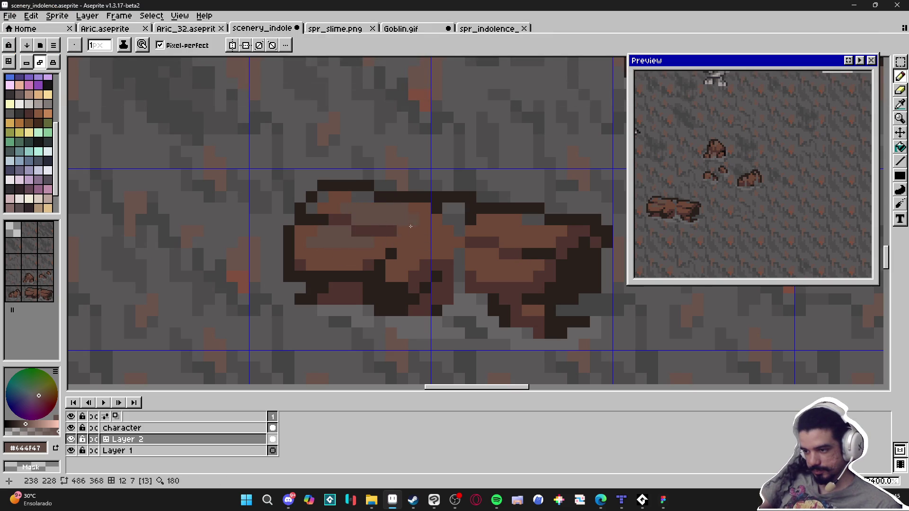
key("plus")
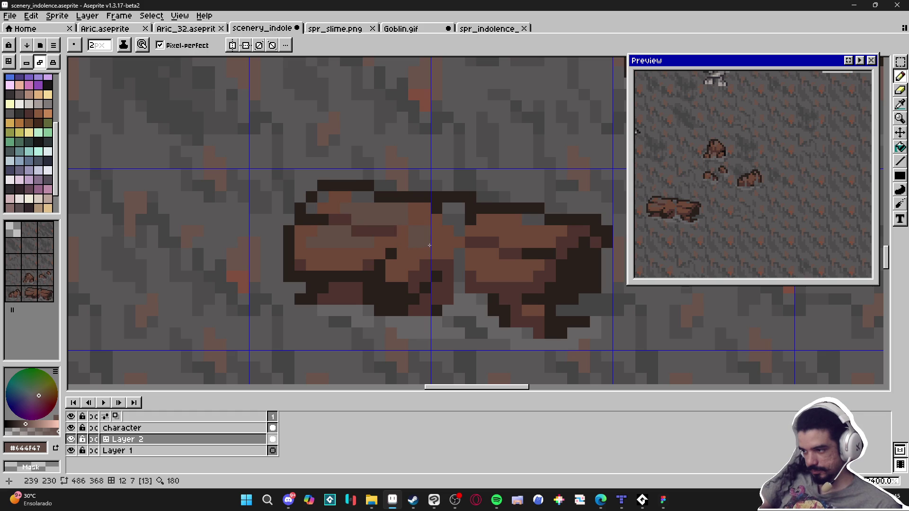
key("ctrl+z")
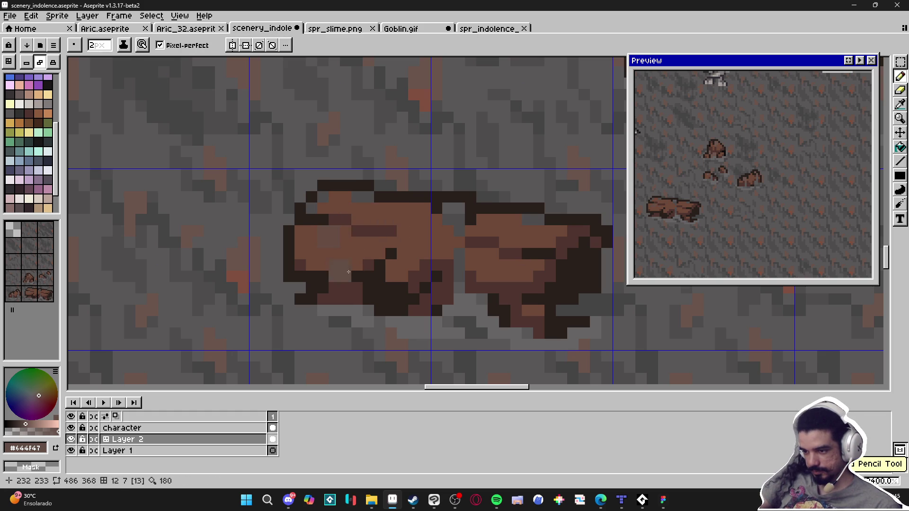
Paint a 2x2 muted brown #644f47 block on the log, leaving the brush at 1 px
left_click(357, 237, "alt")
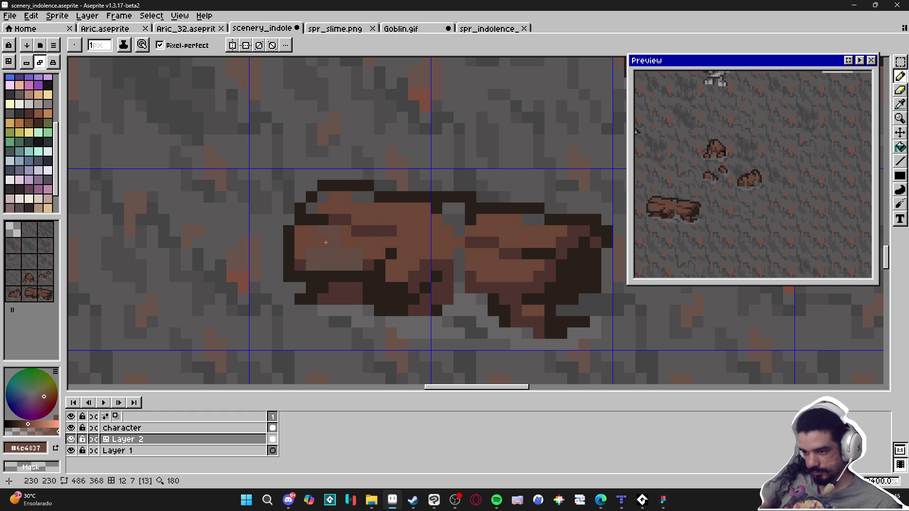
left_click(305, 254, "alt")
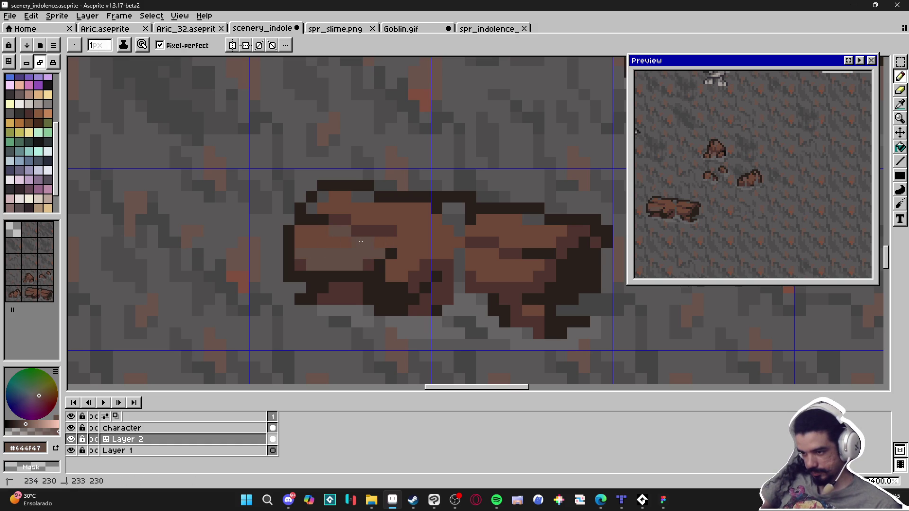
scroll(401, 276, "up", 1, "ctrl")
left_click(402, 276)
key("minus")
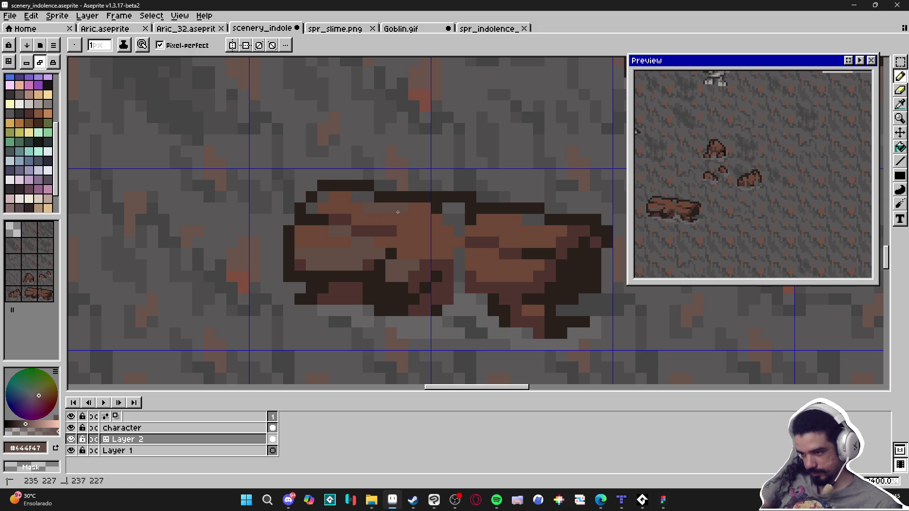
key("plus")
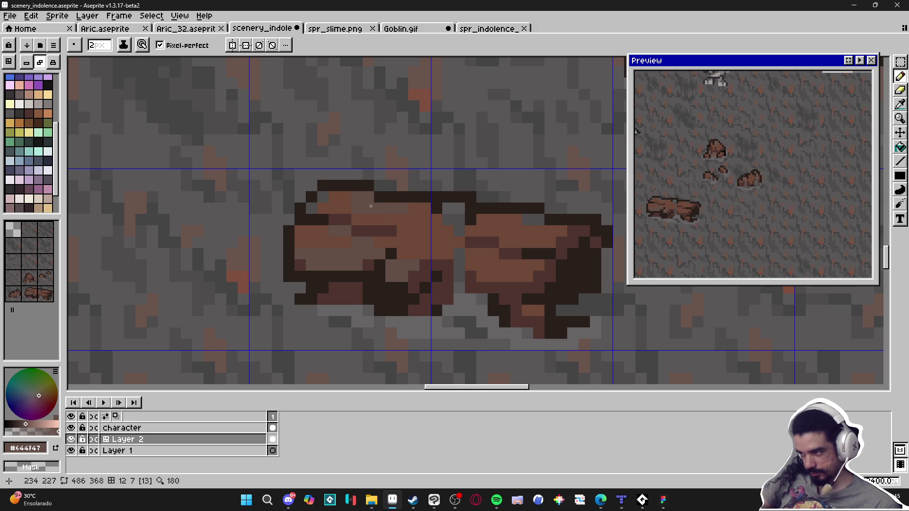
key("minus")
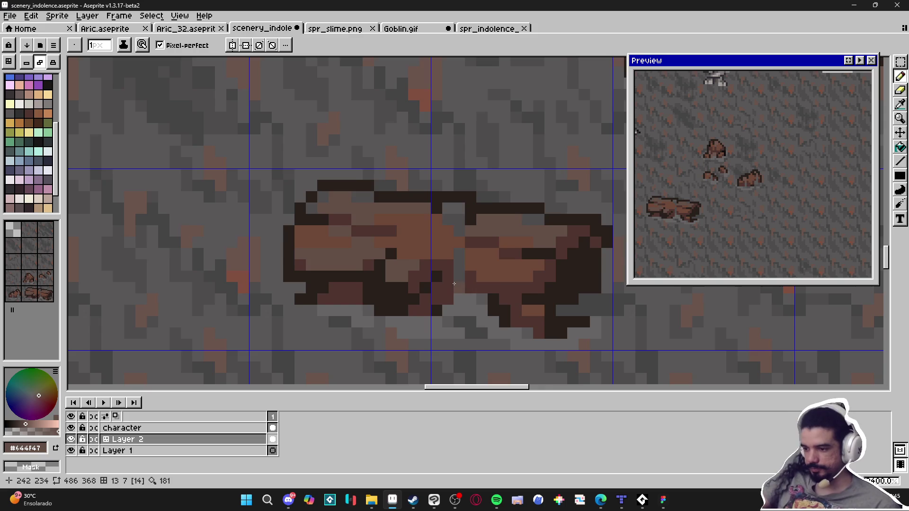
Cover the log's dark-red pixels with floor grey #4f4d4d steps and a 2x2 block
scroll(454, 284, "down", 3)
key("alt")
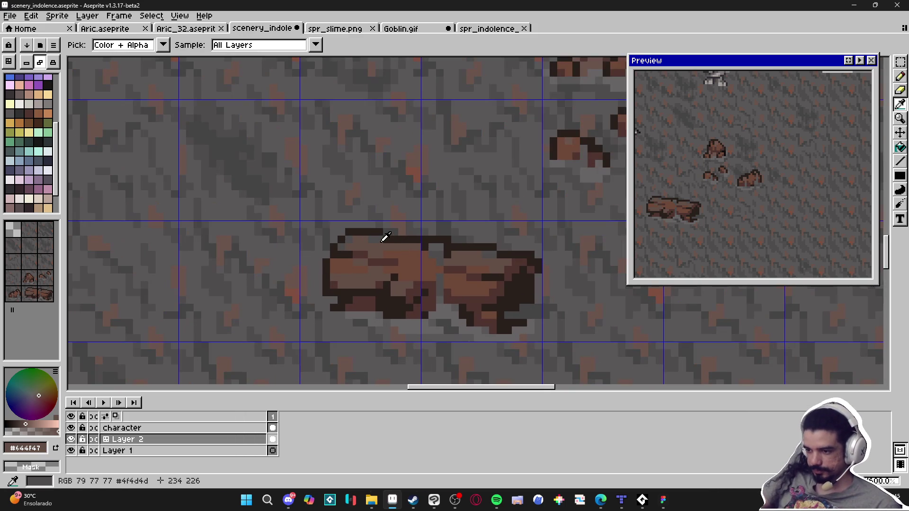
left_click(388, 236)
scroll(474, 309, "up", 2)
mouse_move(495, 289)
left_mouse_down()
mouse_move(511, 292)
mouse_move(526, 262)
left_mouse_up()
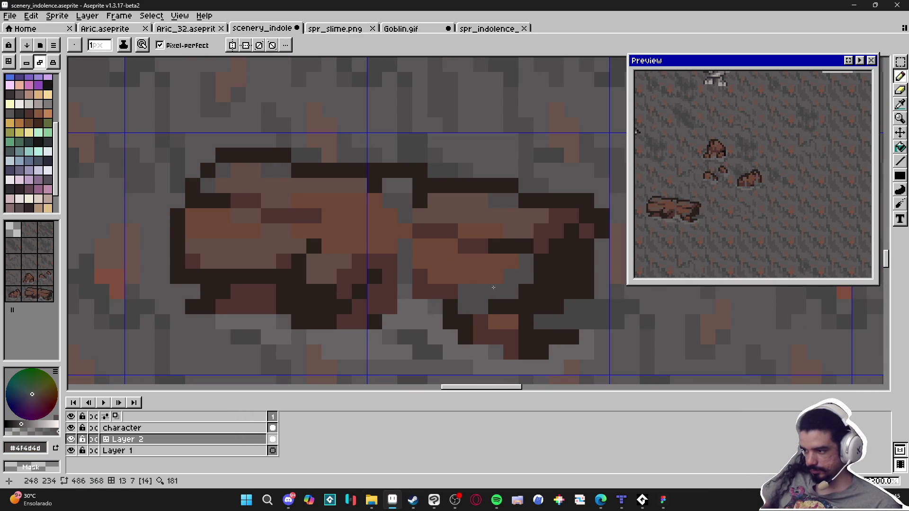
scroll(402, 300, "down", 2)
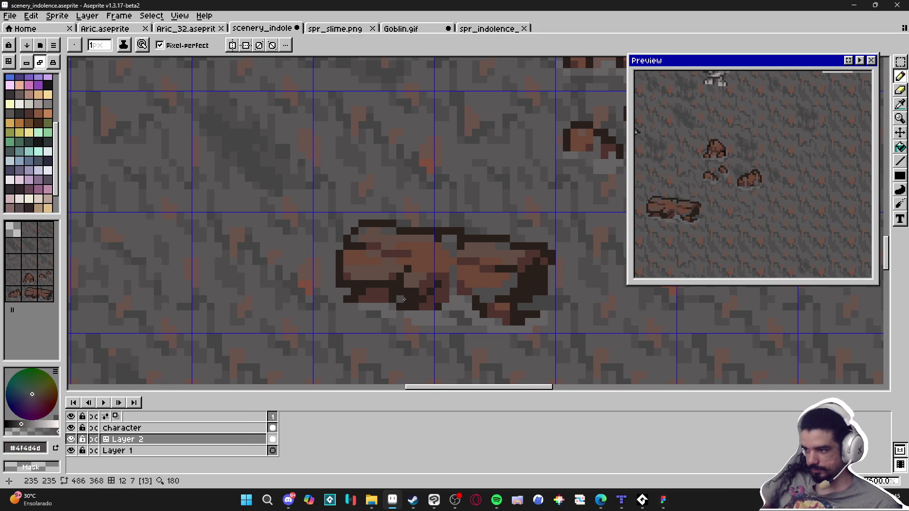
scroll(402, 300, "up", 2)
key("plus")
left_click(364, 302)
key("minus")
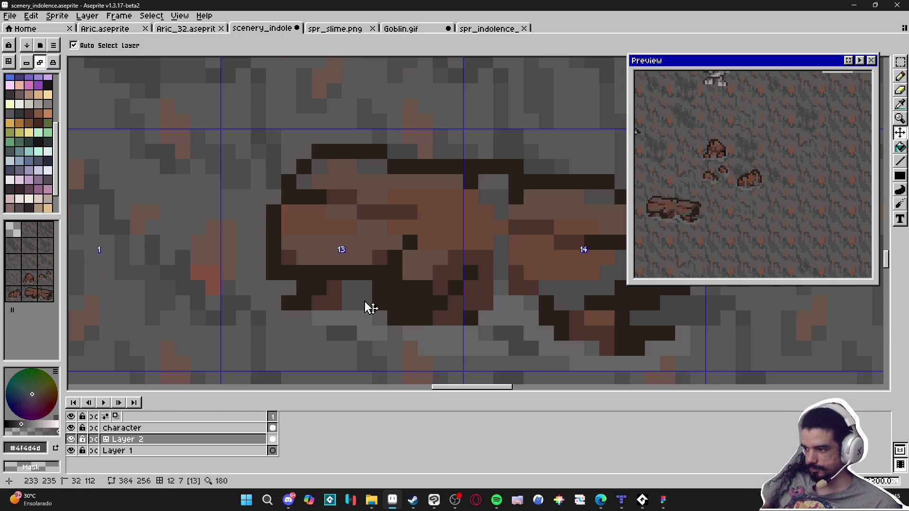
Turn two more log pixels floor grey #4f4d4d
scroll(364, 303, "down", 4)
left_click_drag(448, 321, 435, 325)
scroll(374, 311, "up", 2)
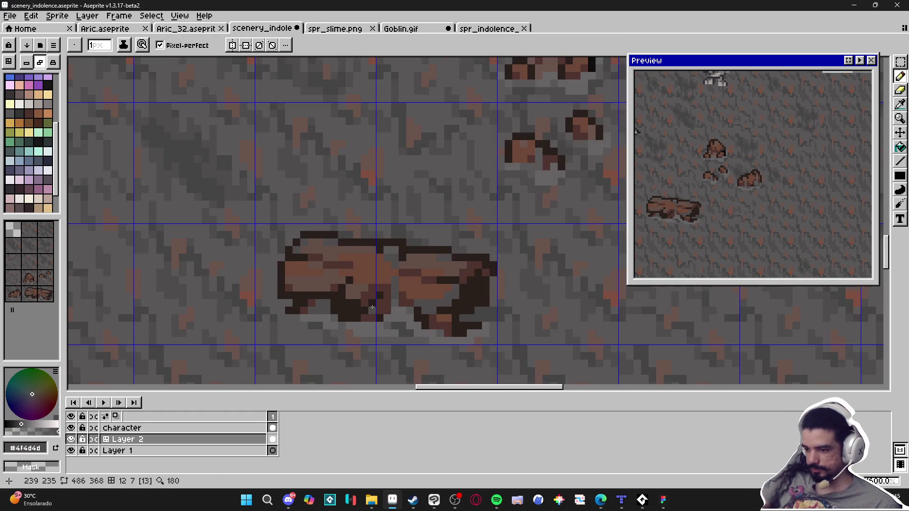
scroll(379, 312, "up", 2)
scroll(381, 311, "down", 1)
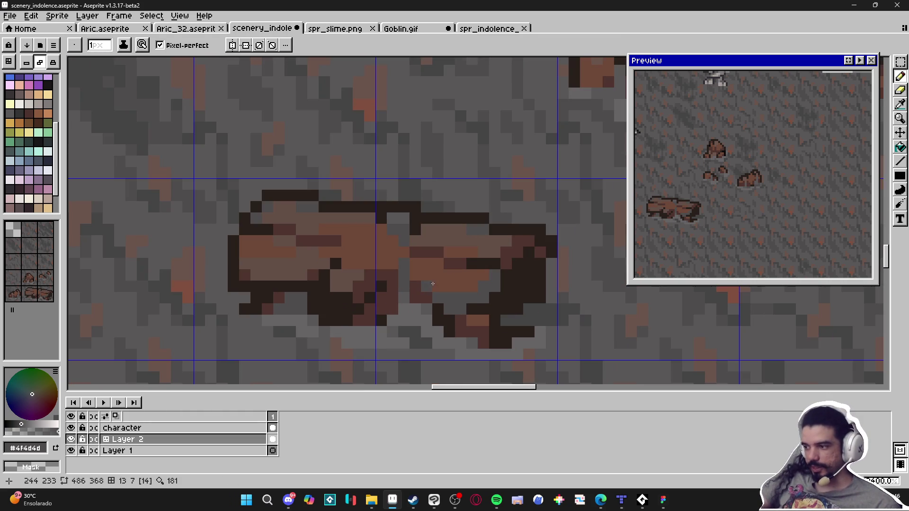
left_click(507, 263)
left_click(517, 242)
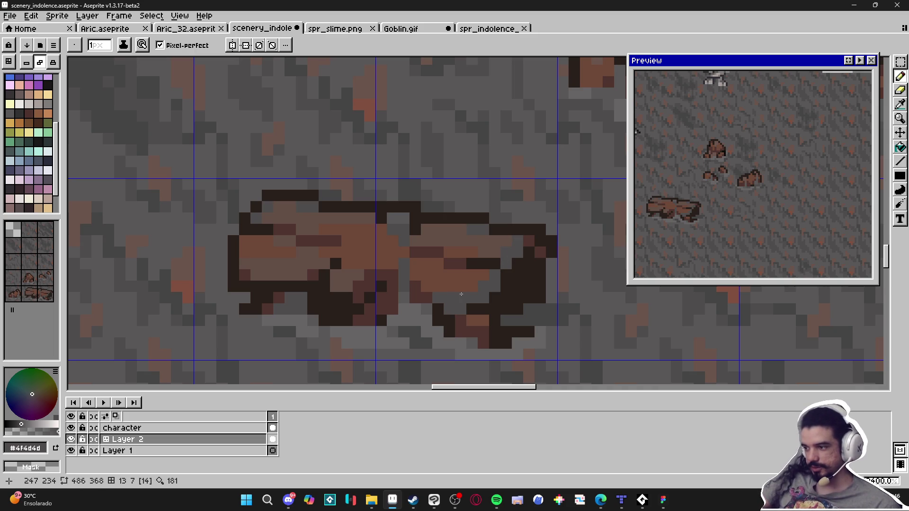
scroll(460, 294, "down", 2)
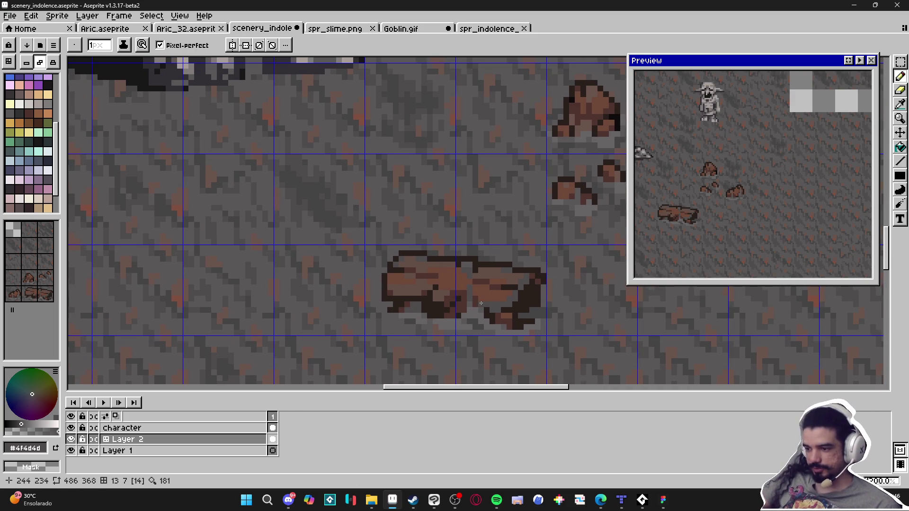
scroll(475, 298, "up", 3)
Add a darker brown pixel, picked from the log, onto the log
left_click(544, 227, "alt")
left_click(468, 301)
scroll(486, 320, "down", 3)
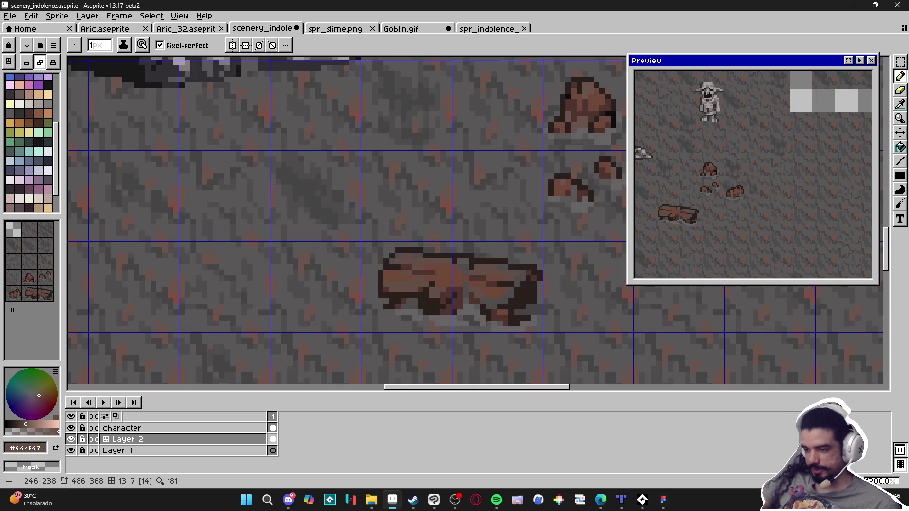
scroll(487, 319, "left", 1)
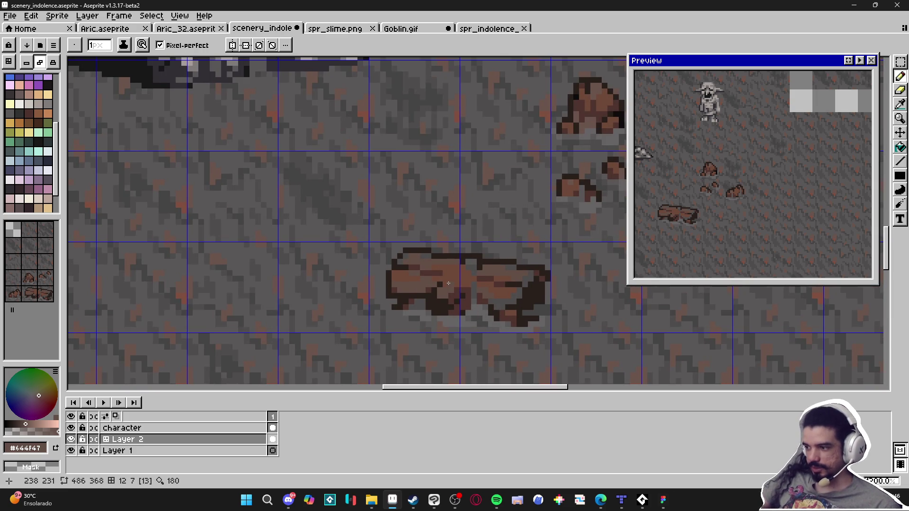
scroll(447, 283, "up", 2)
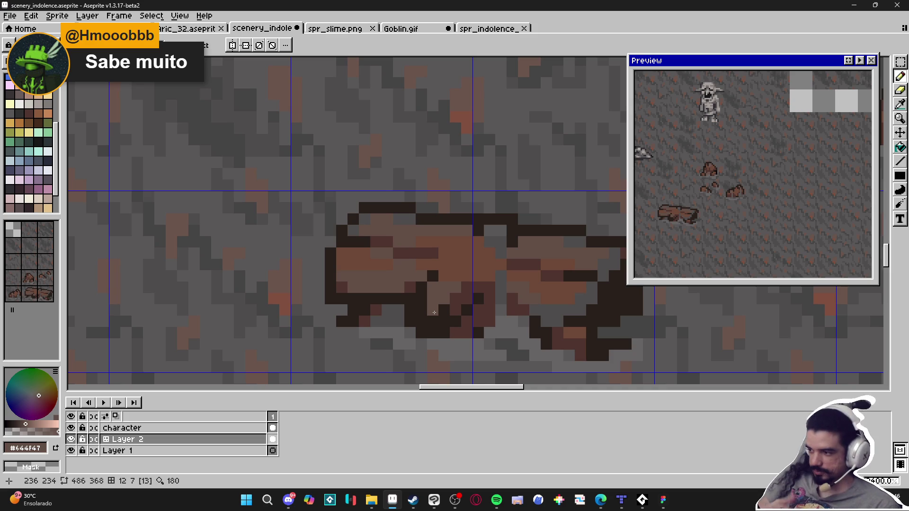
scroll(434, 313, "down", 4)
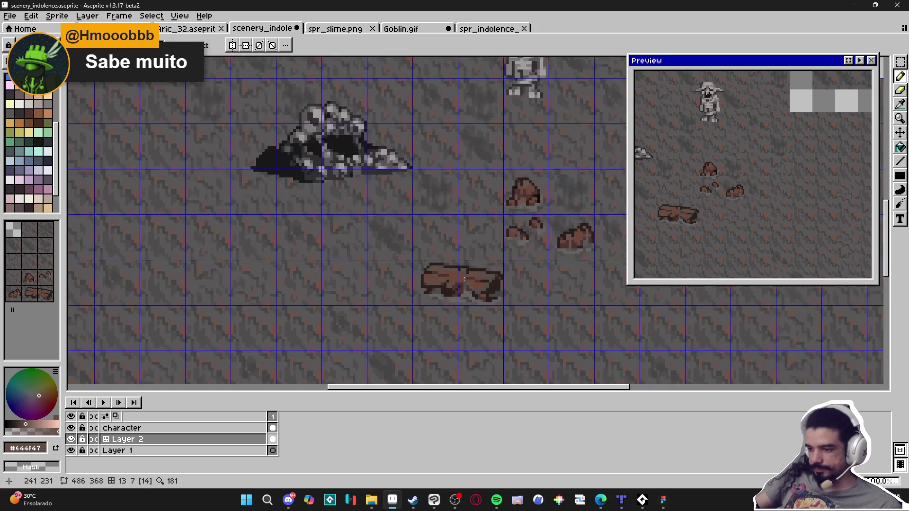
Save, then paint grey floor pixels along the log's bottom edge
key("ctrl+s")
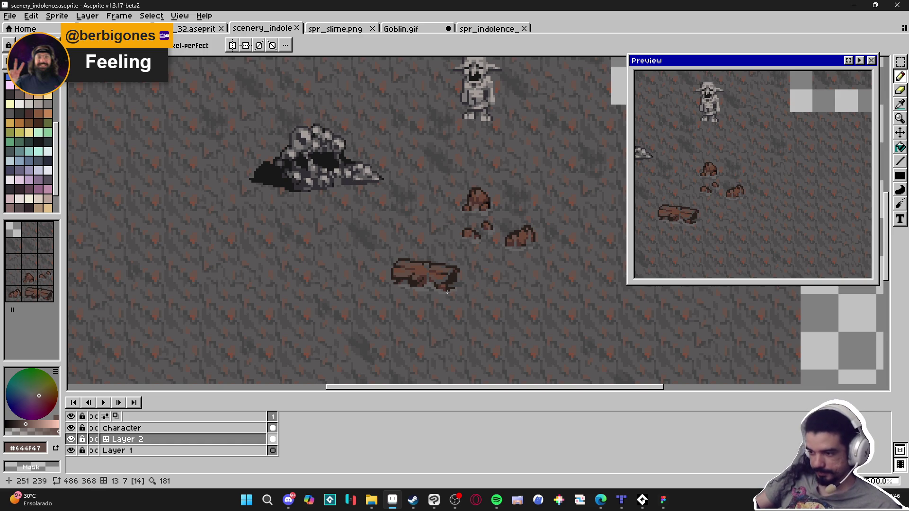
key("b")
scroll(415, 280, "up", 4)
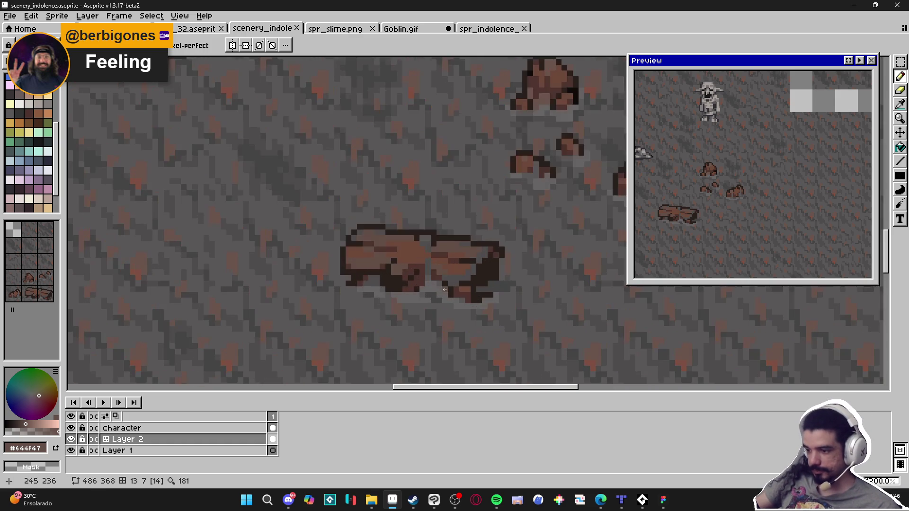
scroll(468, 289, "up", 2)
left_click(468, 303, "alt")
left_click(468, 303)
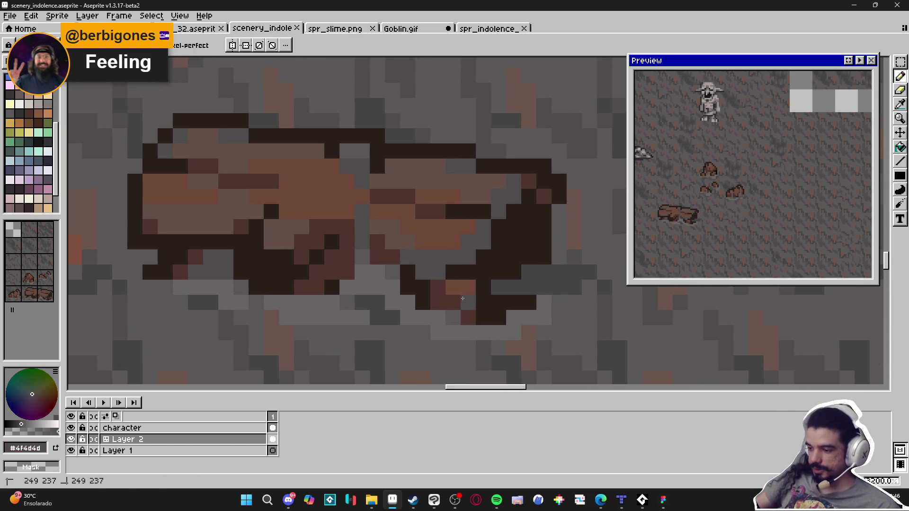
left_click(455, 302)
left_click(468, 317)
Show the tile grid over the canvas and save the scenery file again
scroll(453, 307, "down", 3)
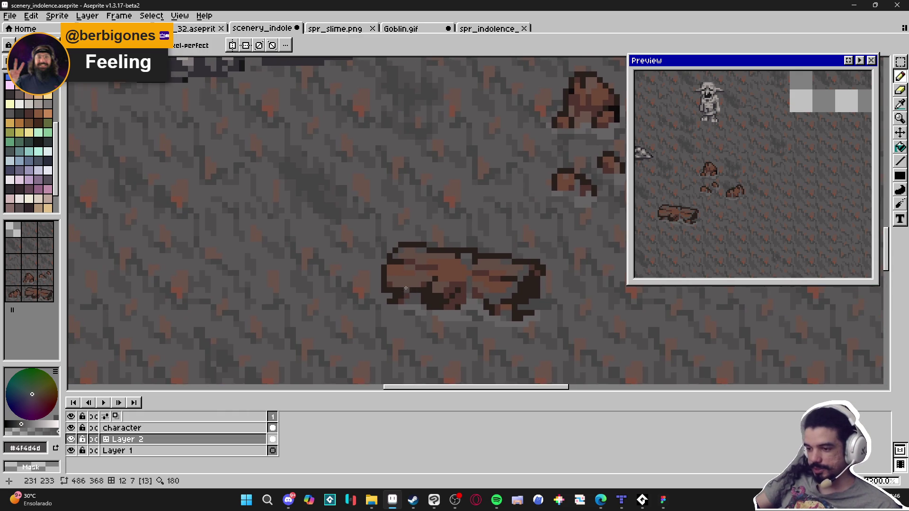
scroll(425, 302, "up", 2)
scroll(468, 304, "down", 2)
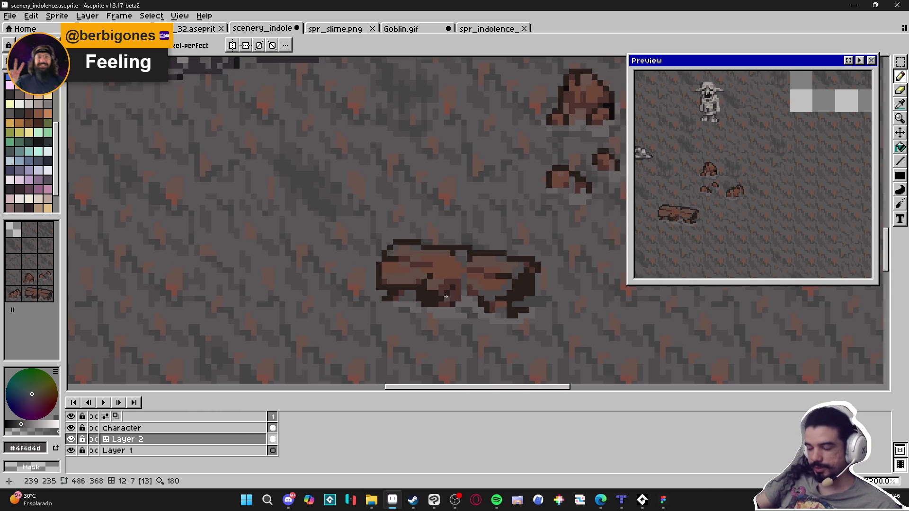
scroll(441, 295, "down", 2)
scroll(483, 307, "down", 1)
scroll(488, 306, "down", 1)
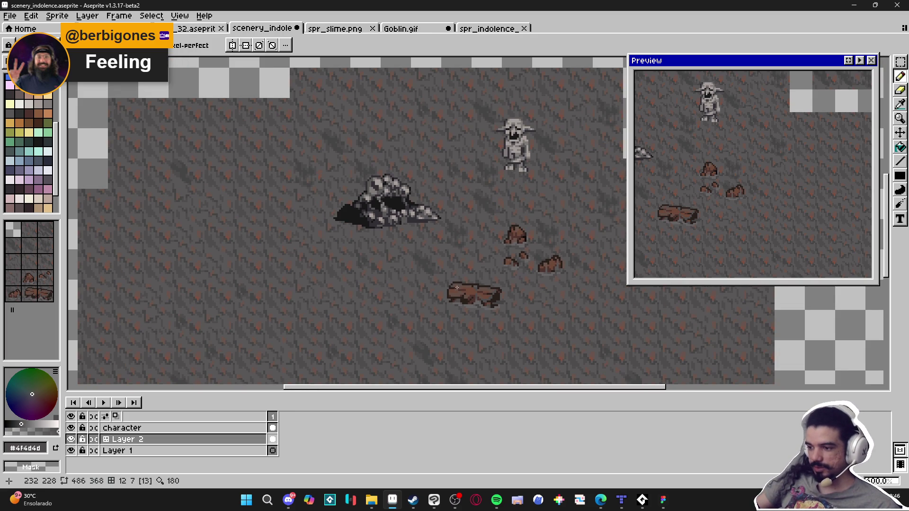
scroll(446, 295, "up", 1)
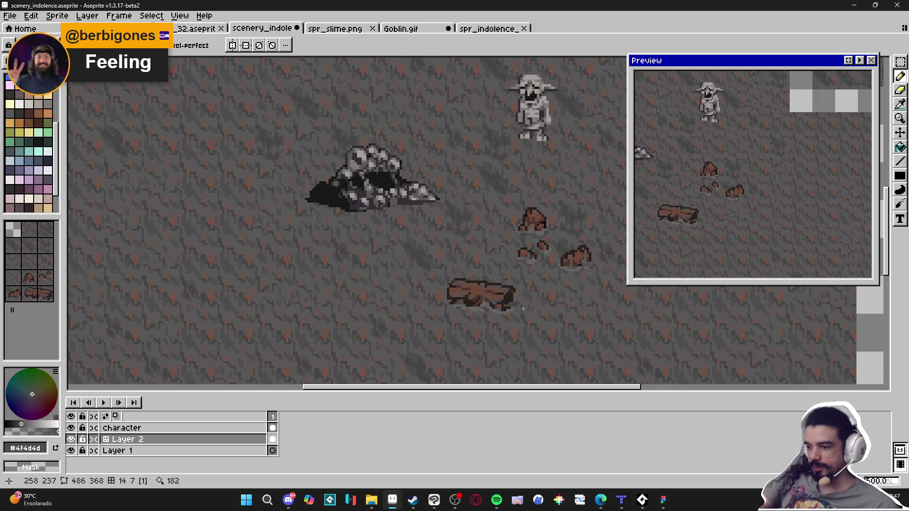
scroll(524, 310, "down", 2)
scroll(464, 297, "up", 1)
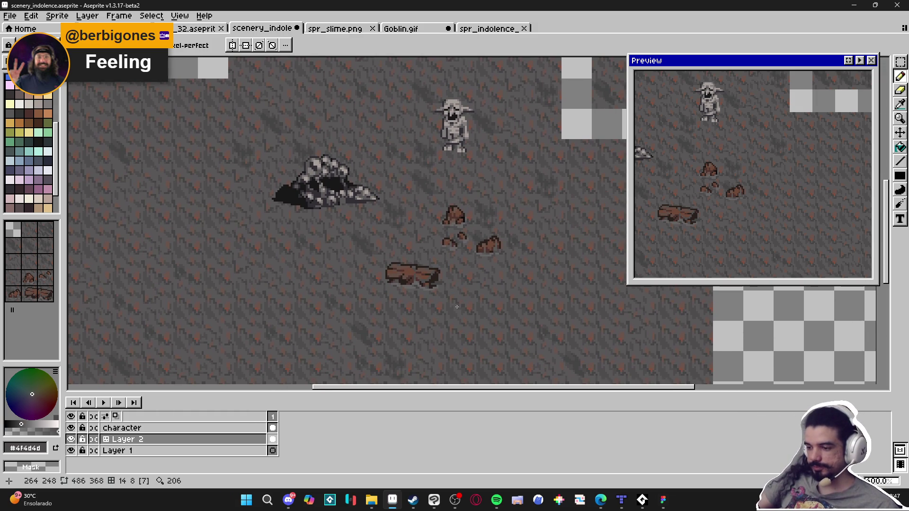
left_click_drag(453, 311, 447, 312)
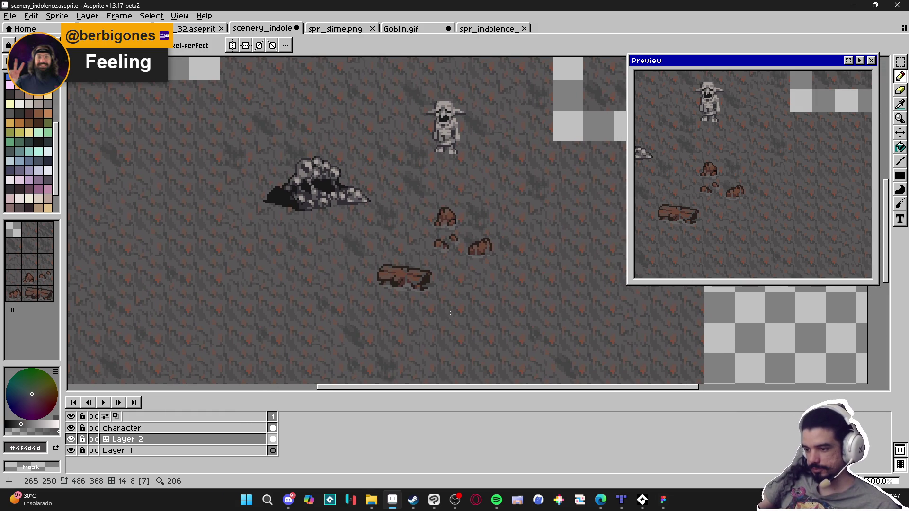
key("ctrl+apostrophe")
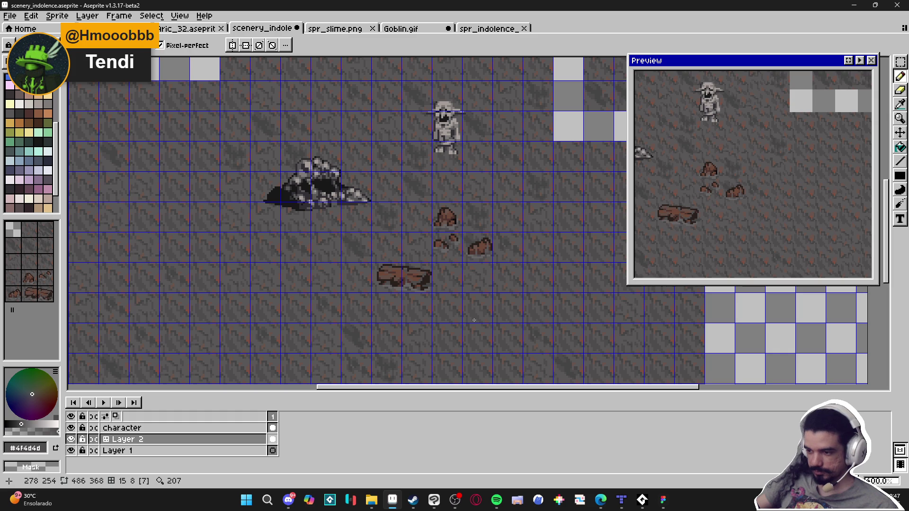
key("ctrl+s")
Marquee-select the two tiles containing the split log
key("v")
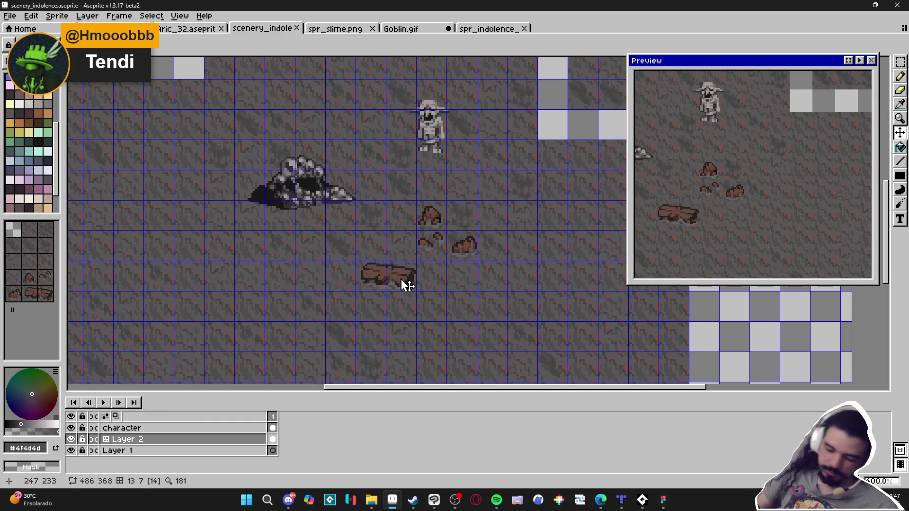
key("m")
left_click_drag(406, 284, 369, 279)
Paste the log into spr_indolence_tileset_png and place it below the small rocks
left_click(491, 28)
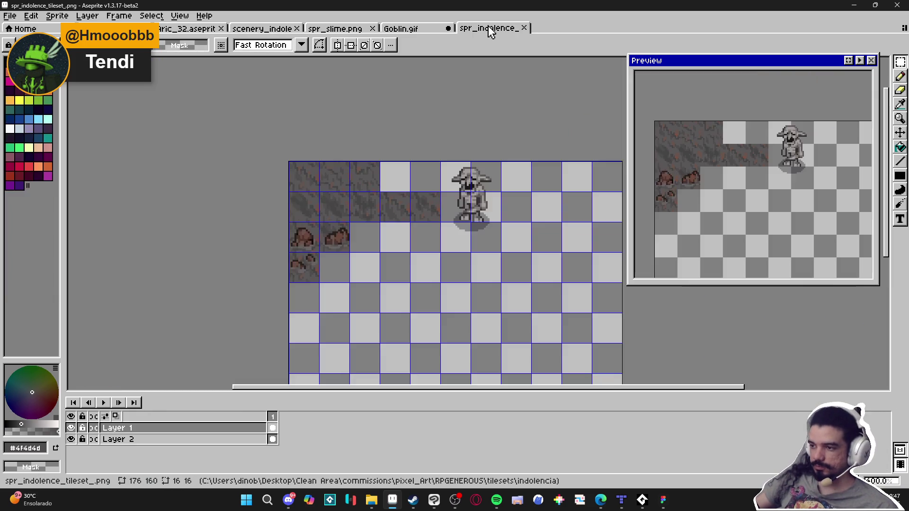
scroll(369, 296, "up", 3)
key("ctrl+v")
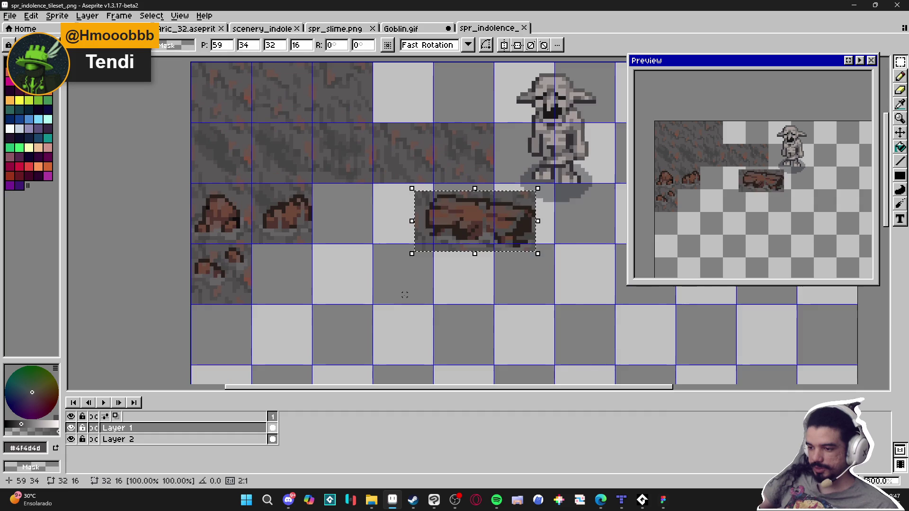
mouse_move(520, 217)
left_mouse_down()
mouse_move(345, 290)
mouse_move(289, 254)
left_mouse_up()
scroll(327, 285, "up", 3)
key("ctrl+d")
Save the tileset image and switch to Tiled
scroll(317, 256, "down", 4)
key("ctrl+s")
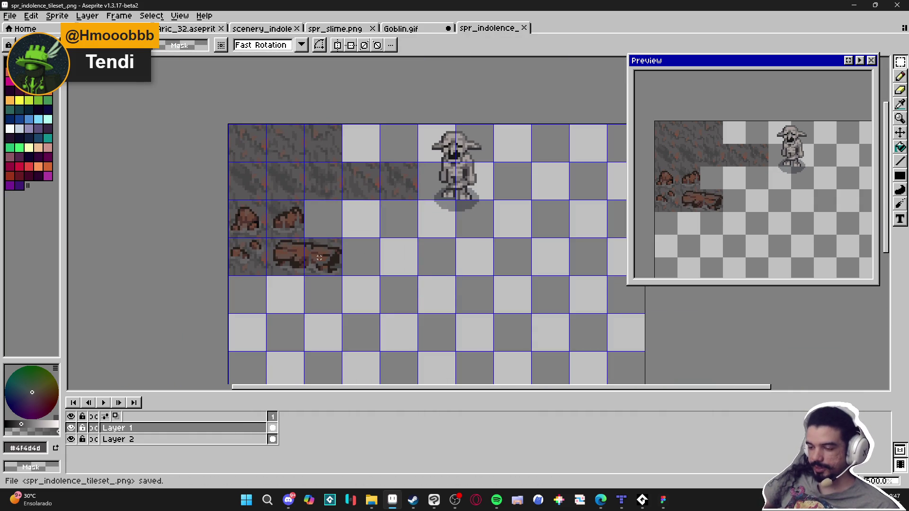
left_click(622, 499)
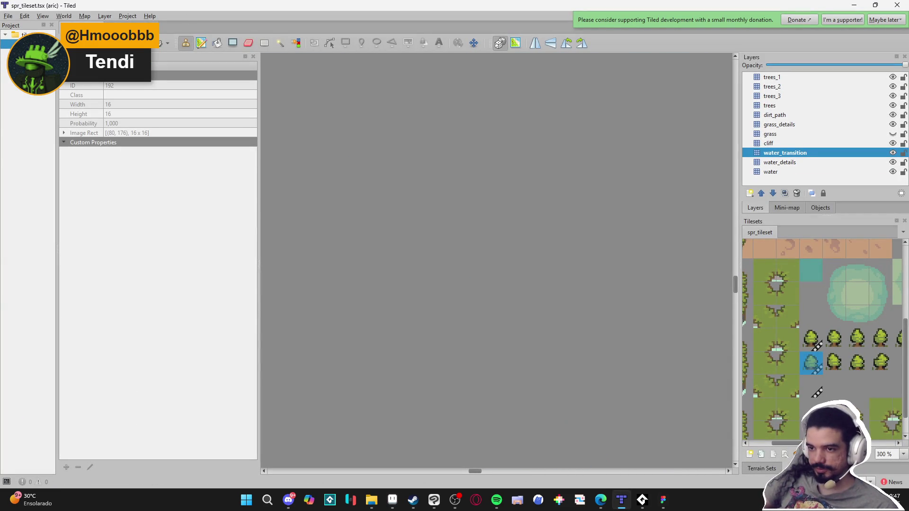
Load the indolence.tiled-project from recent projects and open indolence_map.tmx
left_click(9, 15)
mouse_move(28, 74)
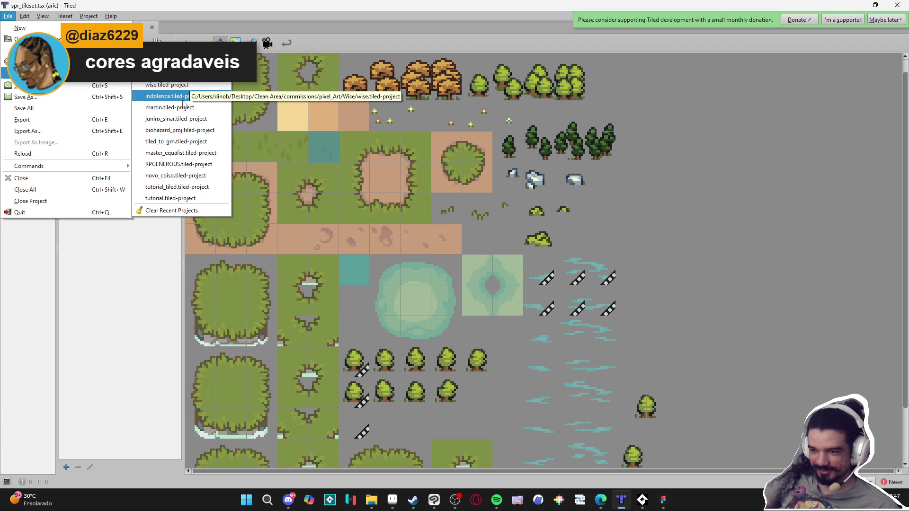
left_click(184, 104)
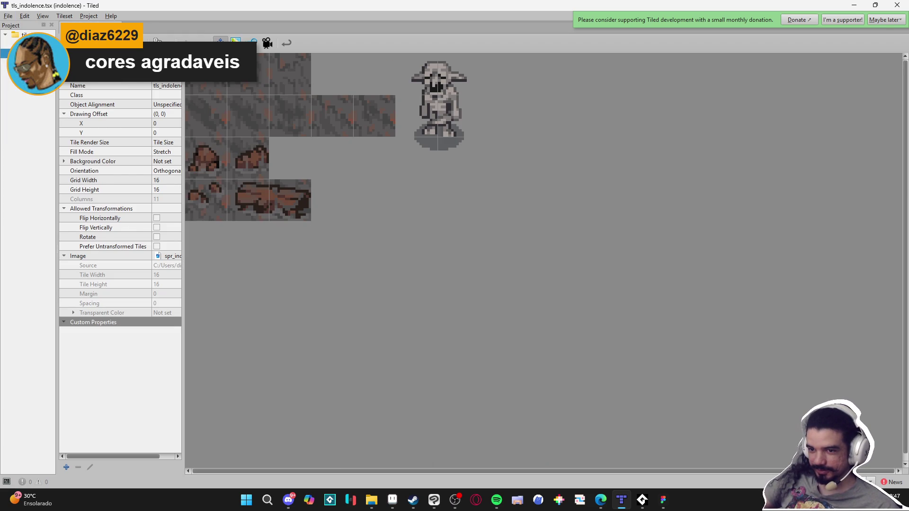
double_click(15, 44)
scroll(524, 283, "down", 3)
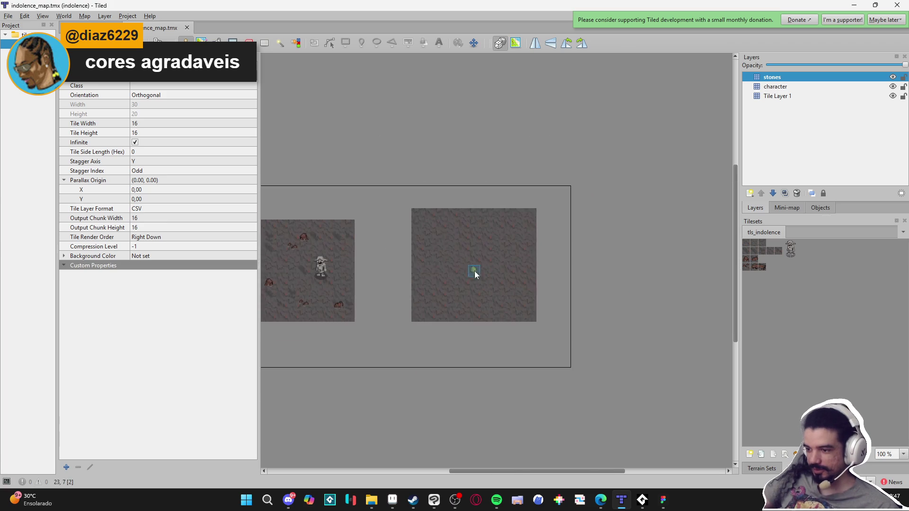
scroll(482, 278, "left", 3)
scroll(499, 282, "up", 3)
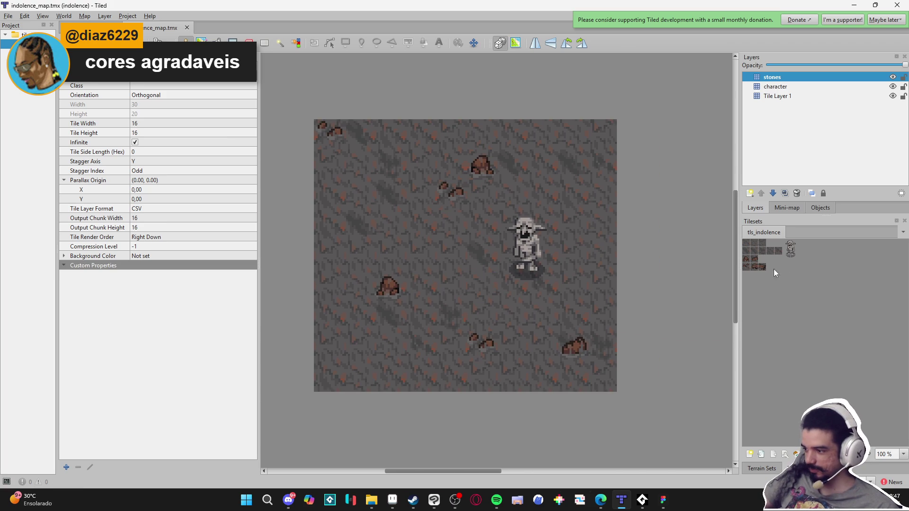
Stamp the two-tile split log from tls_indolence at lower left and right edge, then save
left_click(754, 268)
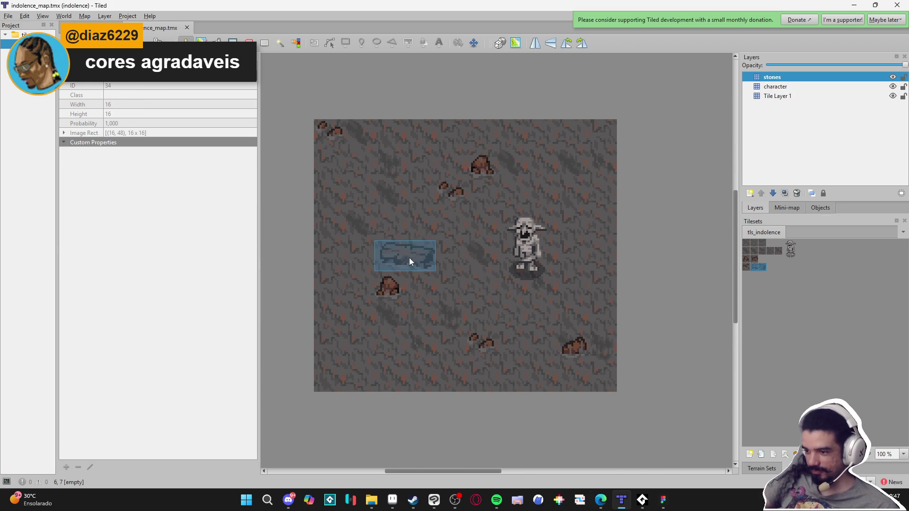
left_click(381, 356)
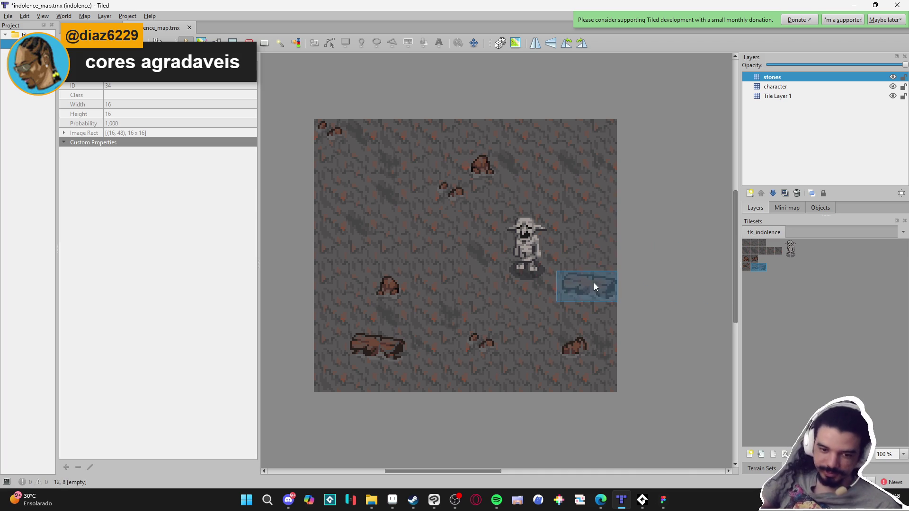
left_click_drag(755, 267, 763, 267)
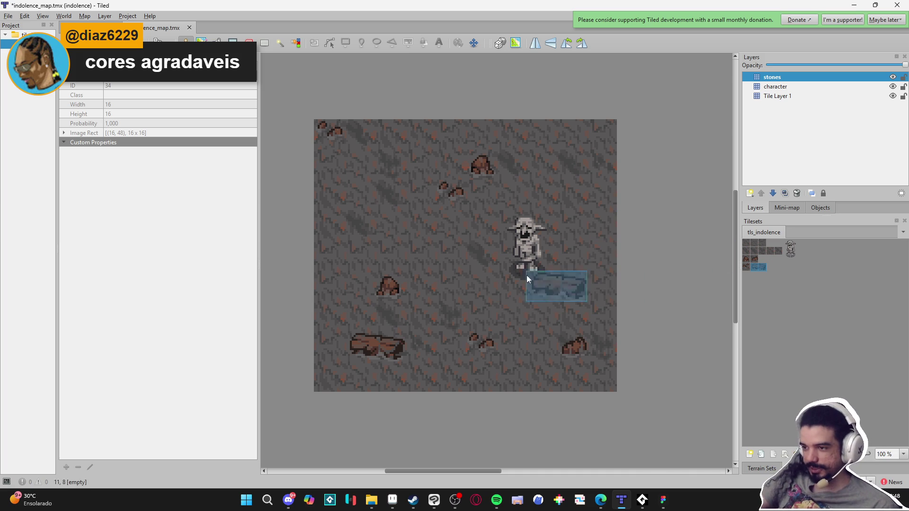
left_click(618, 163)
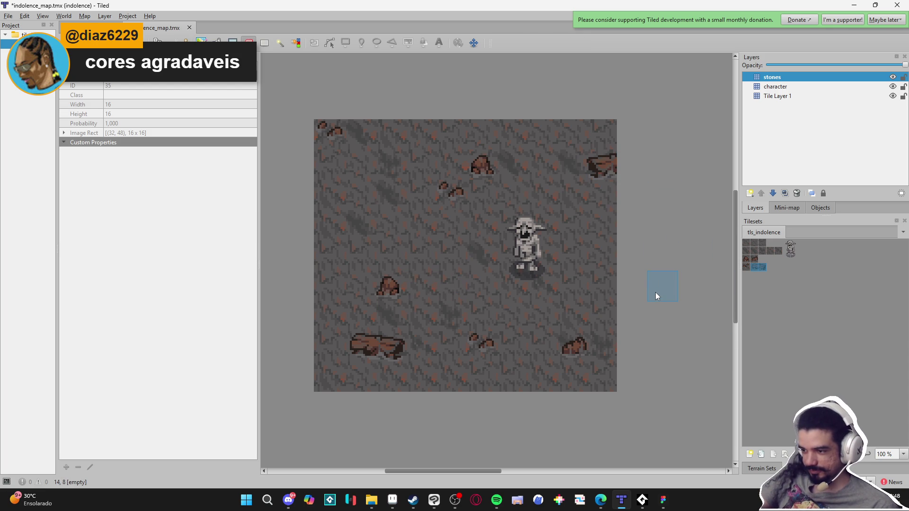
key("ctrl+s")
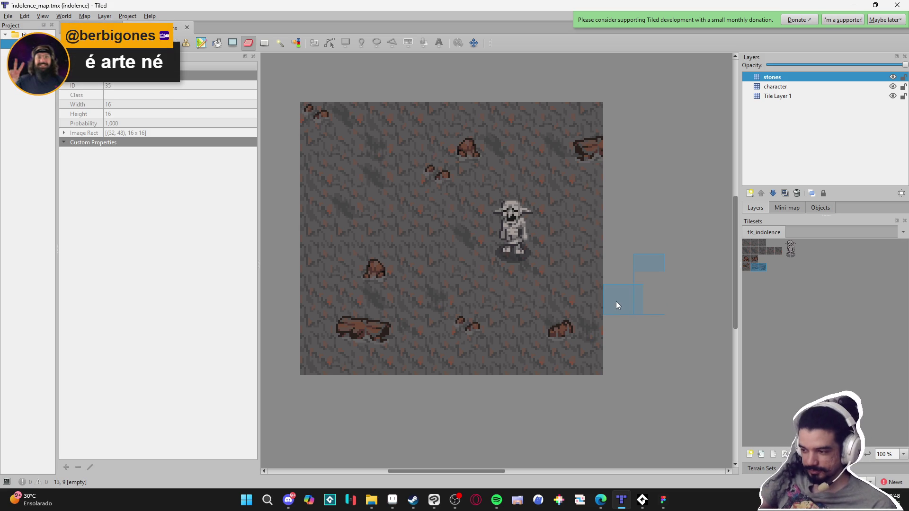
left_click_drag(638, 314, 633, 315)
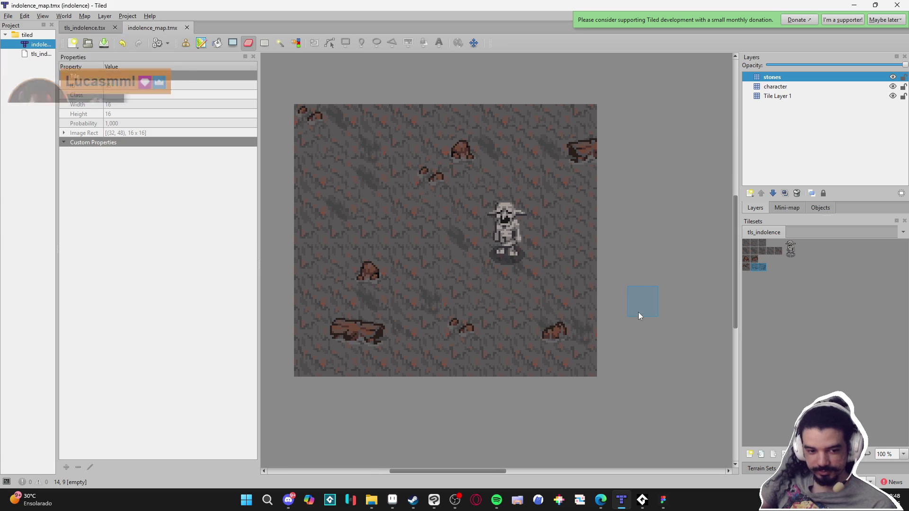
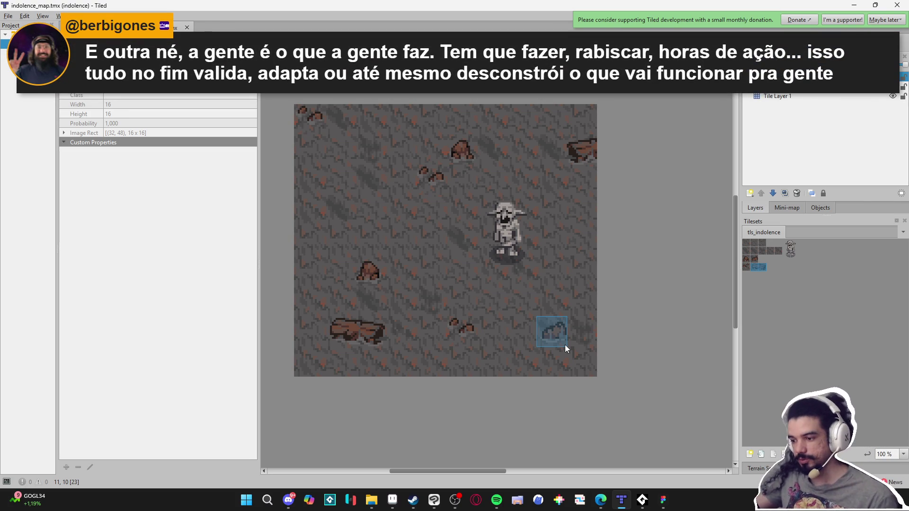
Stamp the small rock tile onto the lower-right part of the Tiled map
left_click(565, 344)
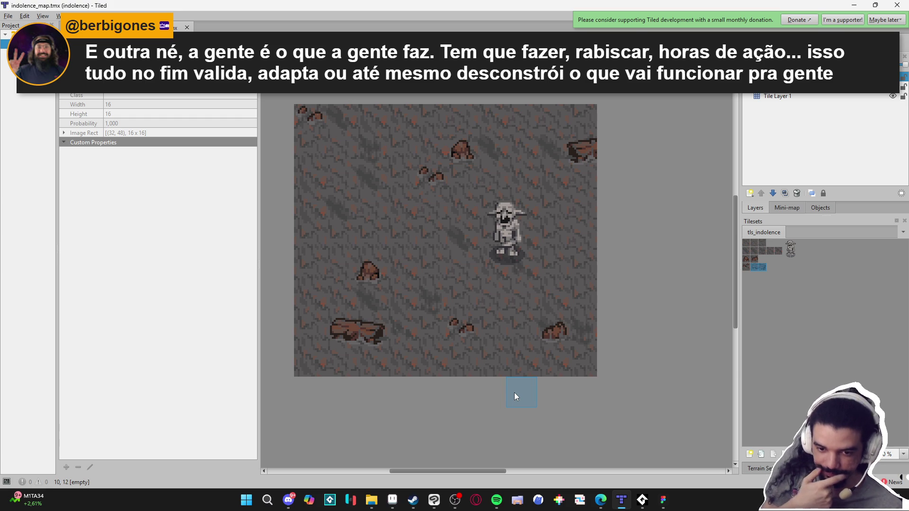
key("alt+Tab")
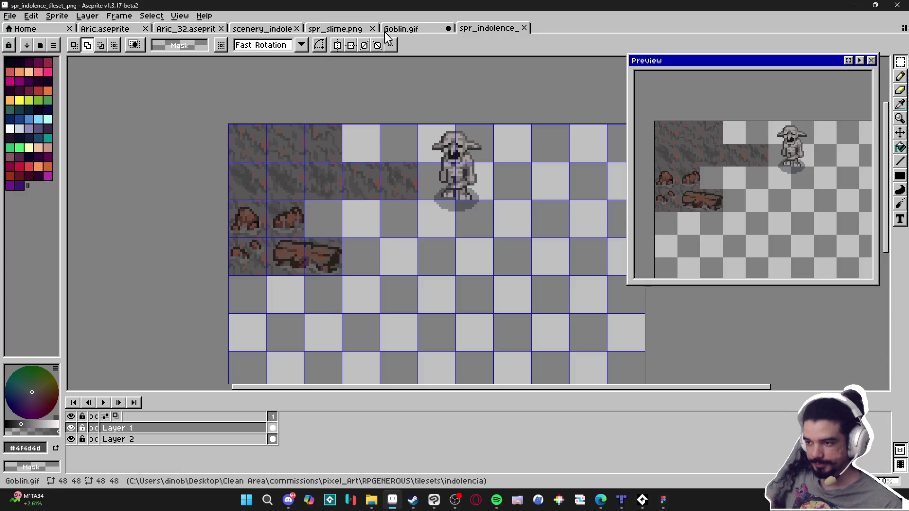
Switch to the scenery_indolence scene, hide the grid and show the whole scene in the preview
left_click(401, 29)
left_click(320, 29)
left_click(262, 29)
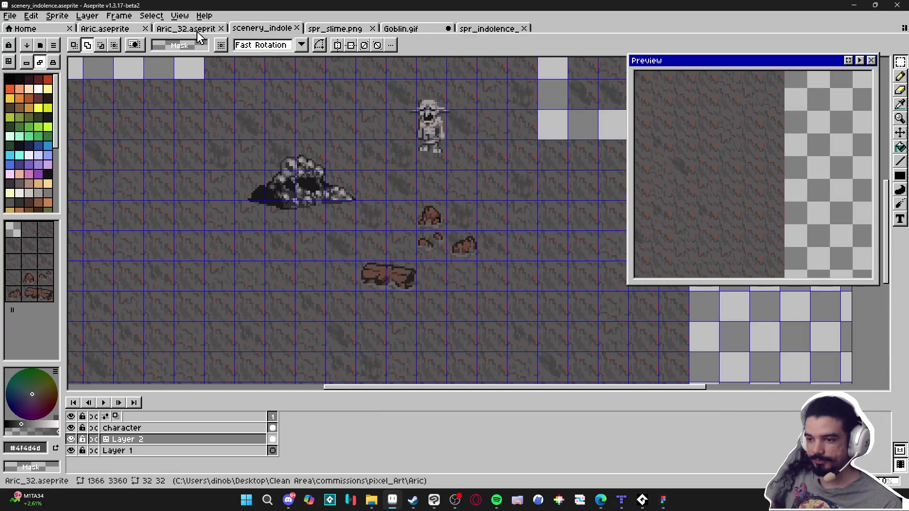
key("ctrl+apostrophe")
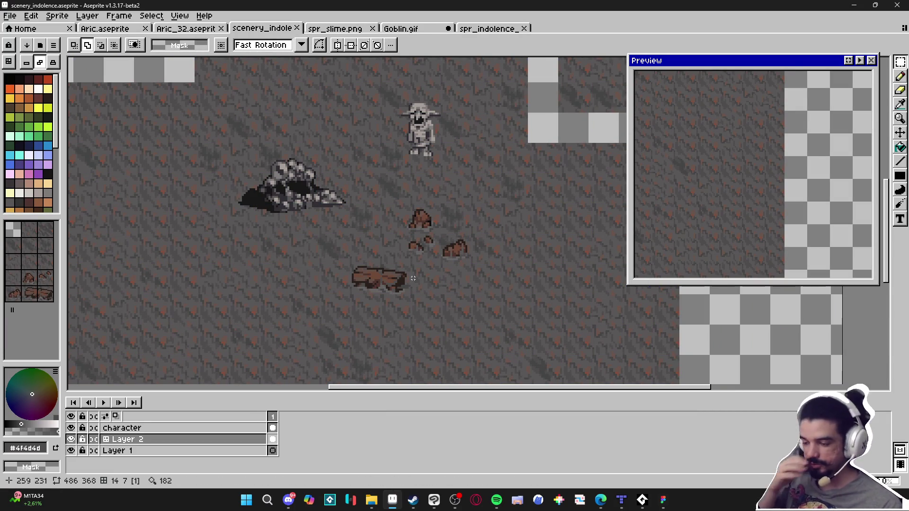
key("v")
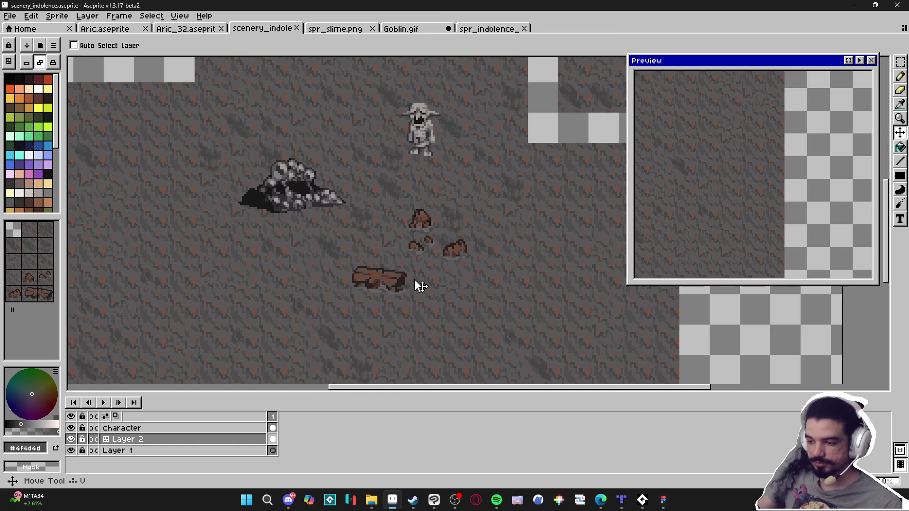
scroll(412, 292, "down", 1)
scroll(360, 315, "up", 1)
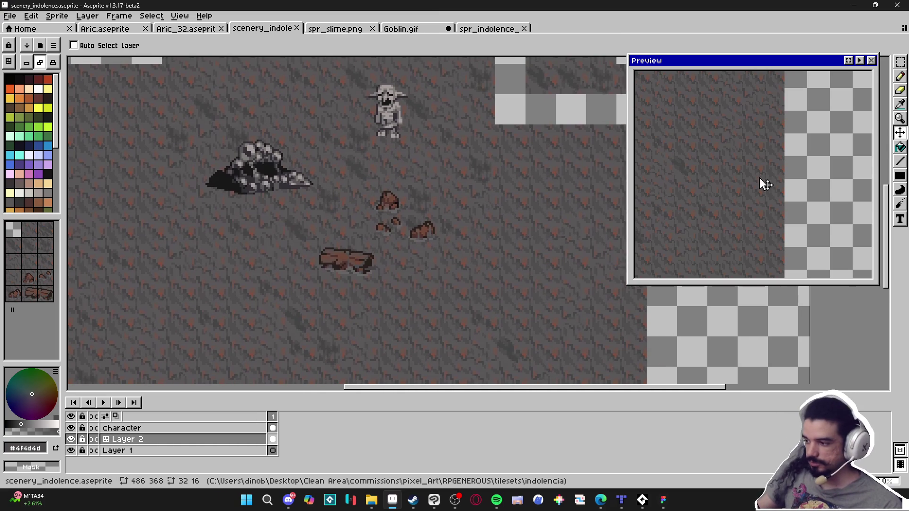
left_click(849, 60)
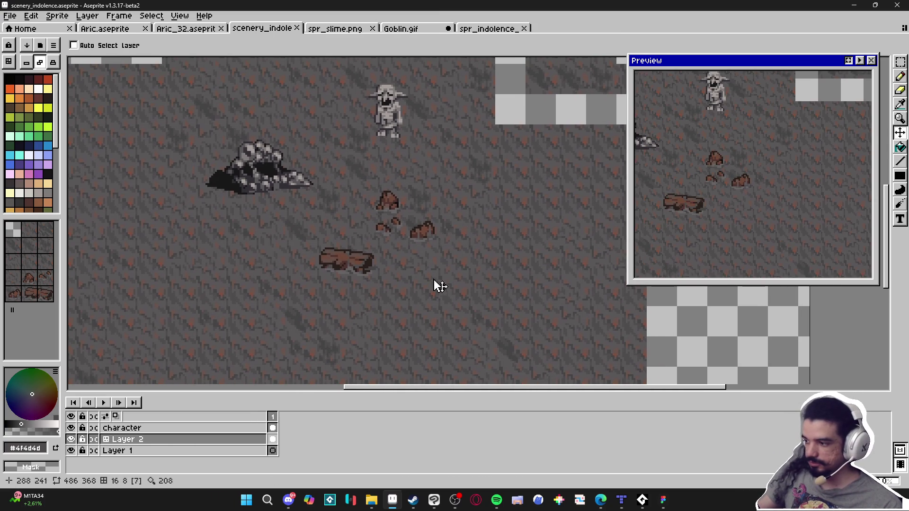
Sample the log's dark brown outline and draw a 2px dark triangular rock beside the log
scroll(445, 294, "right", 2)
key("b")
scroll(379, 299, "right", 1)
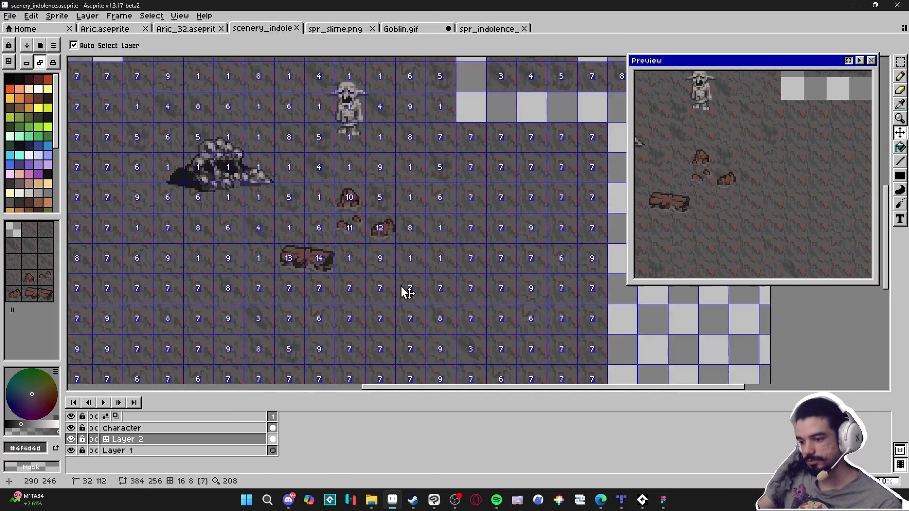
scroll(346, 265, "up", 3)
left_click(295, 262, "alt")
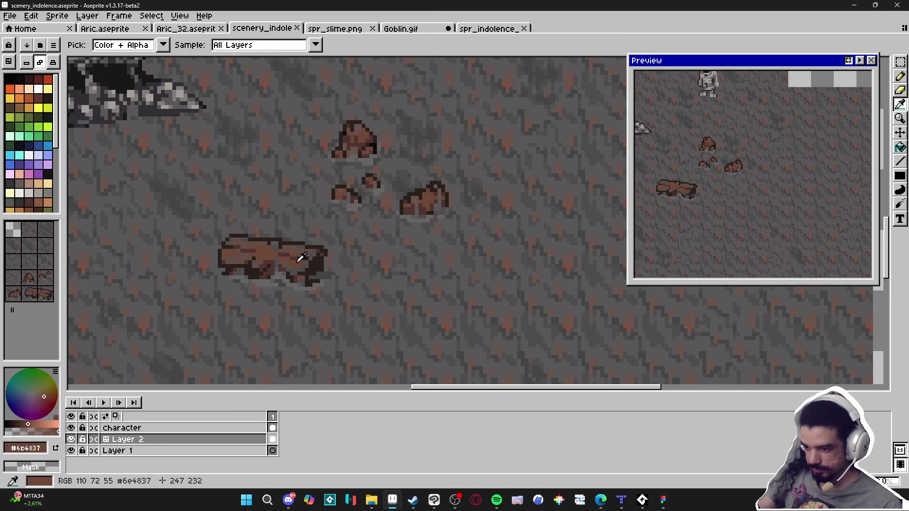
scroll(367, 290, "right", 2)
key("b")
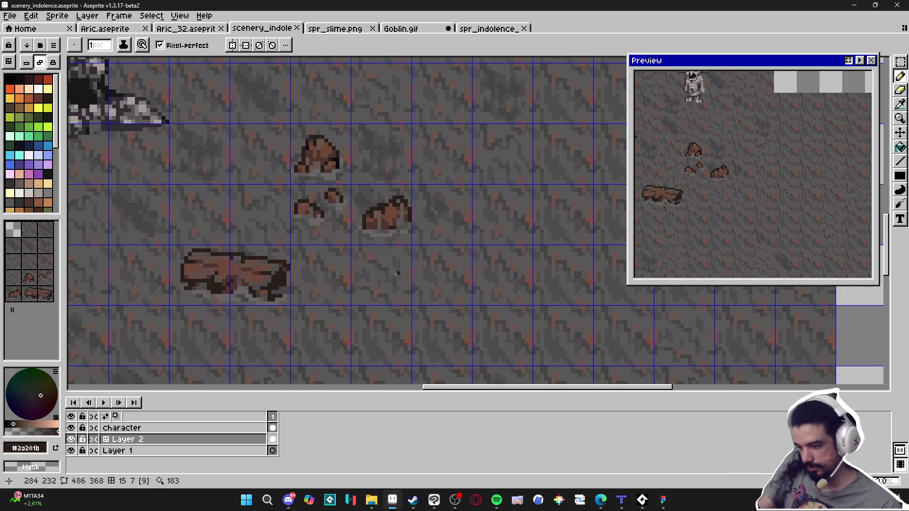
scroll(376, 277, "up", 1)
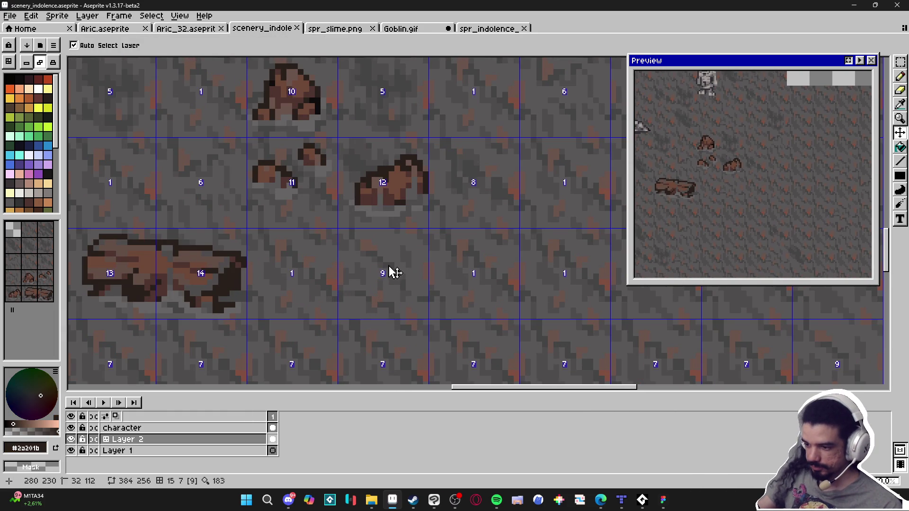
scroll(407, 279, "right", 1)
scroll(436, 281, "right", 1)
key("plus")
mouse_move(382, 274)
left_mouse_down()
mouse_move(416, 254)
mouse_move(461, 298)
mouse_move(387, 287)
mouse_move(404, 267)
mouse_move(419, 284)
mouse_move(411, 278)
mouse_move(473, 296)
mouse_move(443, 267)
left_mouse_up()
left_click(462, 277)
Add dark pixels along the rock's top and upper-left edges and return to a 1px brush
left_click(425, 244)
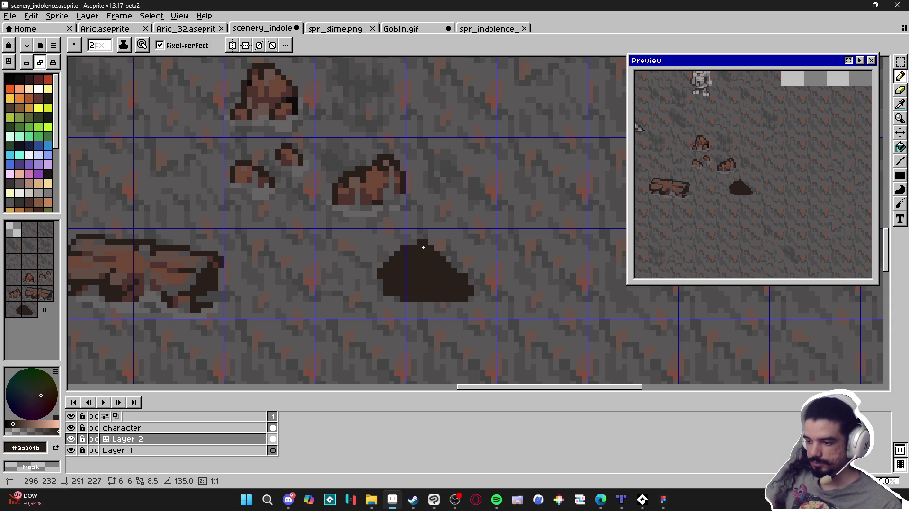
left_click(396, 251)
left_click(383, 259)
key("minus")
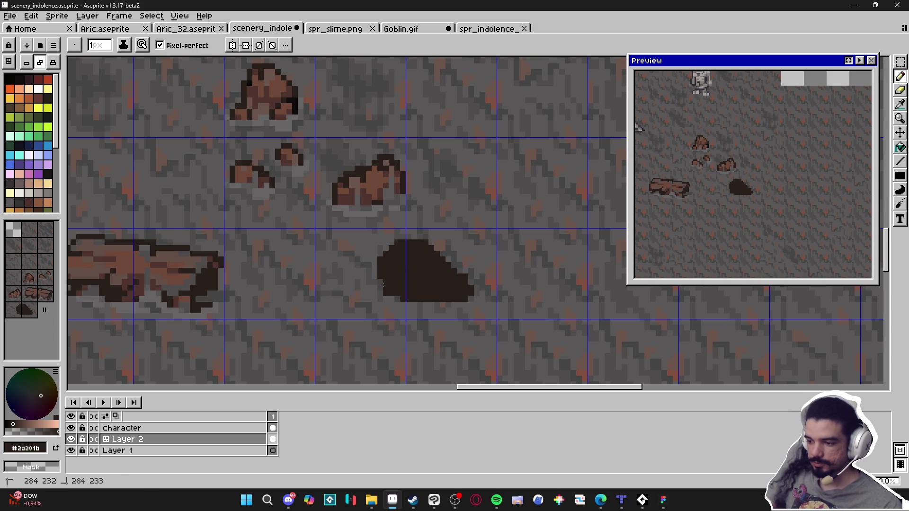
left_click_drag(397, 287, 394, 286)
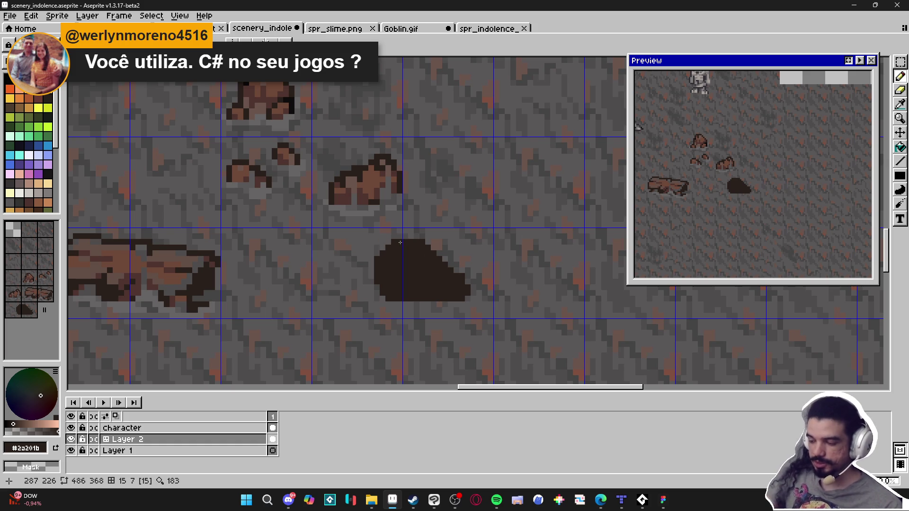
left_click_drag(393, 236, 390, 235)
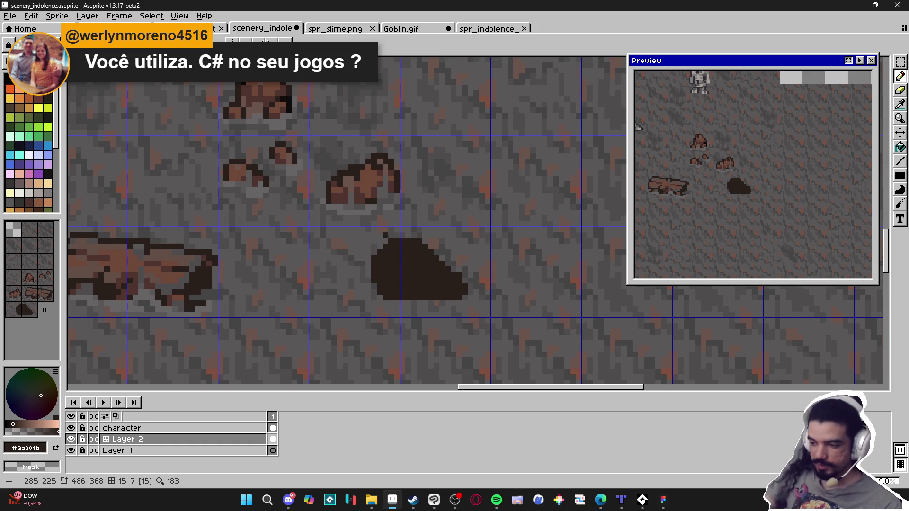
Sample brown #6e4837 from the log and fill the rock's top and diagonal face with it
scroll(408, 250, "up", 1)
scroll(407, 251, "down", 1)
key("i")
left_click(158, 265)
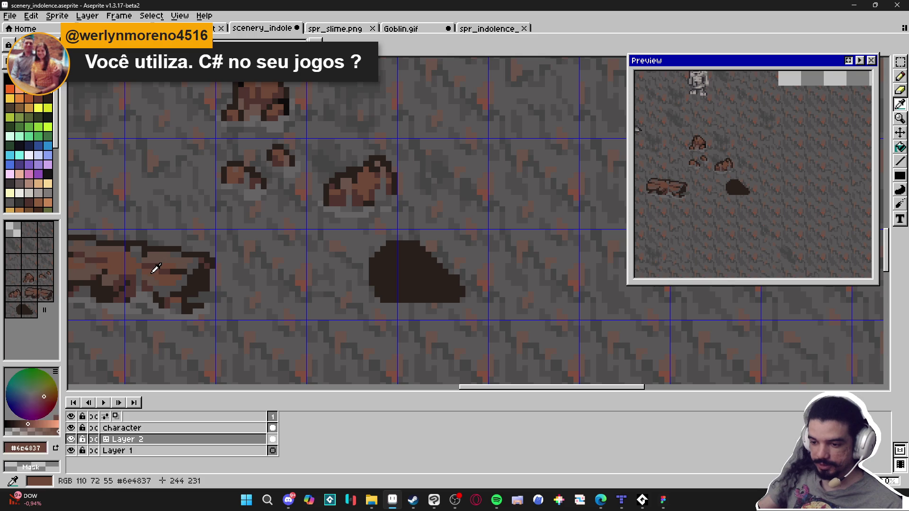
scroll(408, 253, "up", 1)
mouse_move(404, 250)
left_mouse_down()
mouse_move(390, 252)
mouse_move(411, 253)
mouse_move(410, 245)
mouse_move(461, 299)
mouse_move(473, 293)
mouse_move(473, 313)
mouse_move(417, 306)
left_mouse_up()
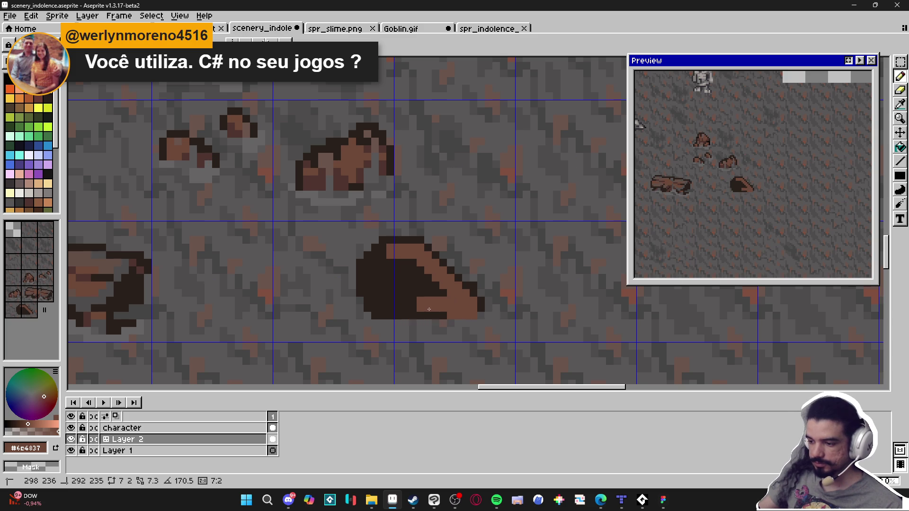
mouse_move(398, 263)
left_mouse_down()
mouse_move(427, 279)
mouse_move(429, 293)
mouse_move(421, 292)
mouse_move(445, 315)
mouse_move(419, 315)
left_mouse_up()
left_click_drag(382, 255, 375, 255)
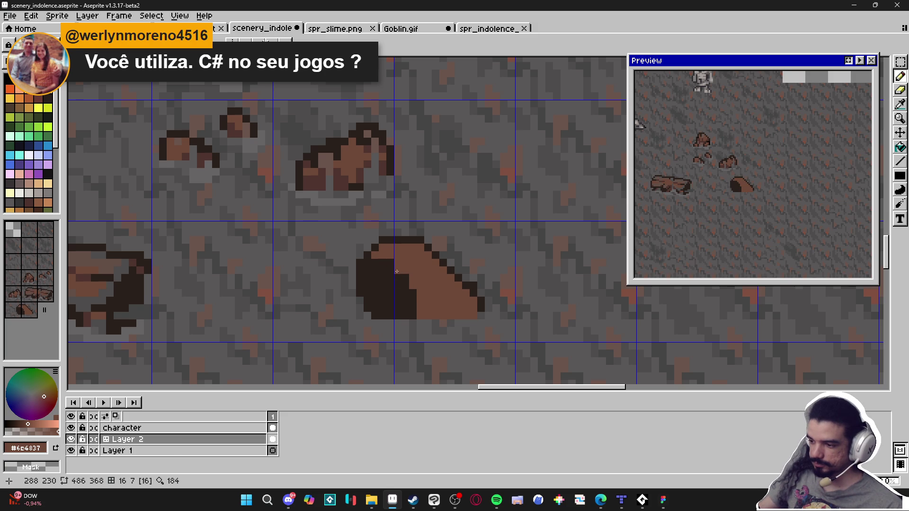
mouse_move(404, 290)
left_mouse_down()
mouse_move(412, 310)
mouse_move(393, 280)
mouse_move(387, 323)
left_mouse_up()
Recolour stray dark pixels and the left-edge pixels of the rock brown
scroll(393, 280, "up", 2)
left_click(378, 266)
left_click(364, 245)
left_click(376, 279)
left_click(353, 244)
left_click(364, 256)
left_click(330, 244)
left_click(330, 255)
left_click(318, 256)
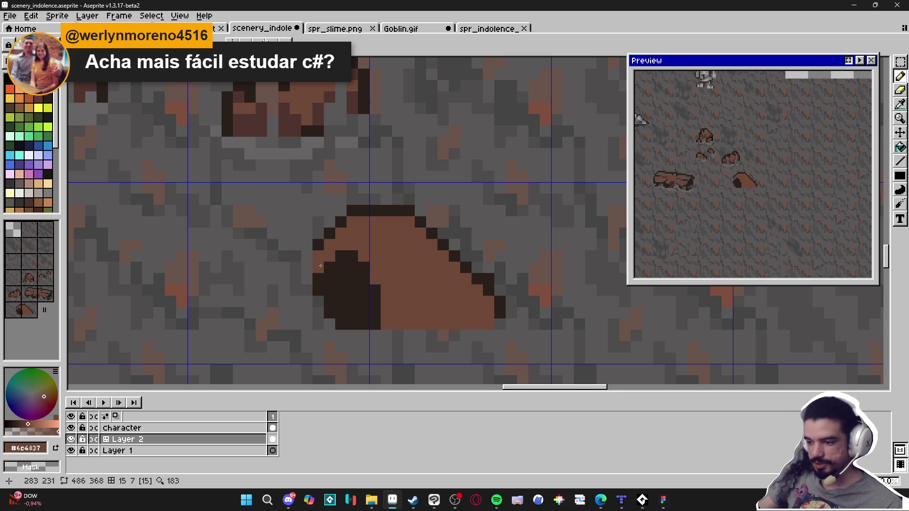
Darken the rock's upper-left edge and left column with the darkest brown #2a201b
left_click(320, 245, "alt")
left_click(318, 268)
left_click(341, 244)
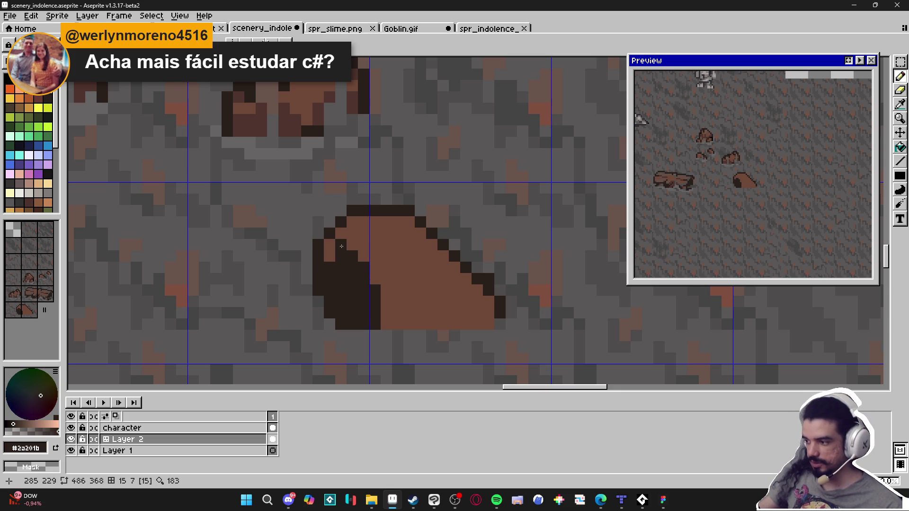
mouse_move(341, 245)
left_mouse_down()
mouse_move(358, 234)
mouse_move(379, 268)
left_mouse_up()
left_click(363, 233)
left_click(364, 256)
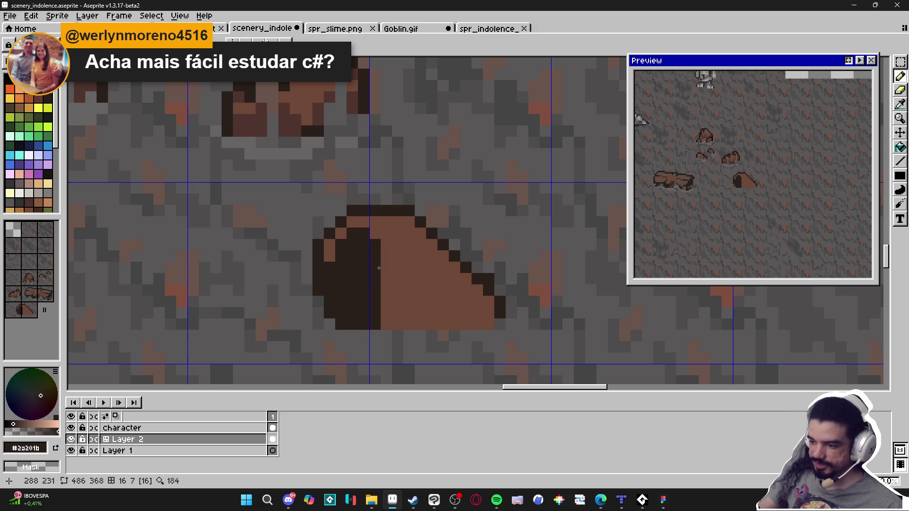
Touch up the rock's top-left pixels with darkest brown and #6e4837, undoing one misplaced pixel
left_click(384, 299, "alt")
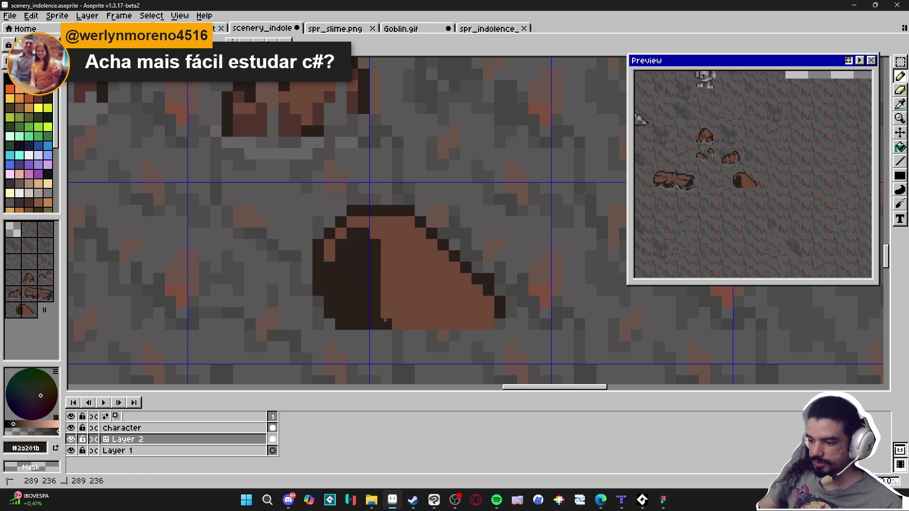
left_click(329, 251, "alt")
key("e")
key("b")
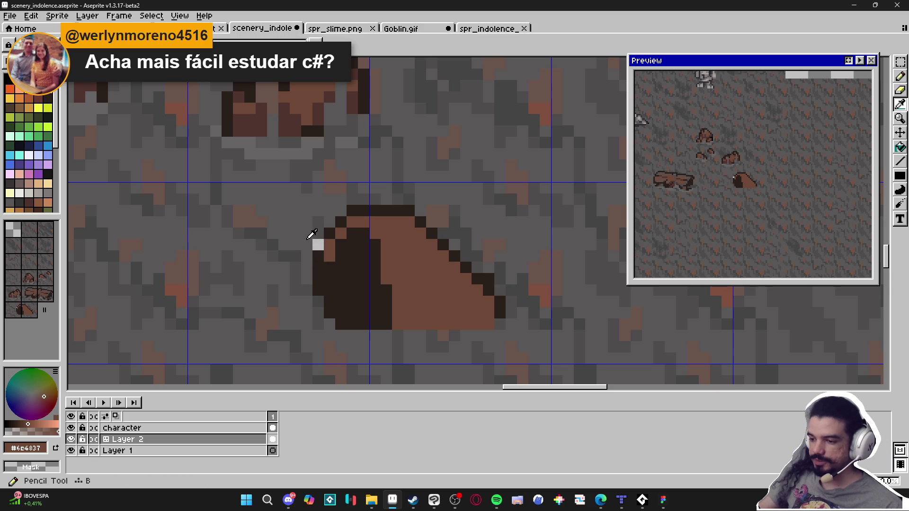
left_click(320, 282, "alt")
left_click(330, 234, "alt")
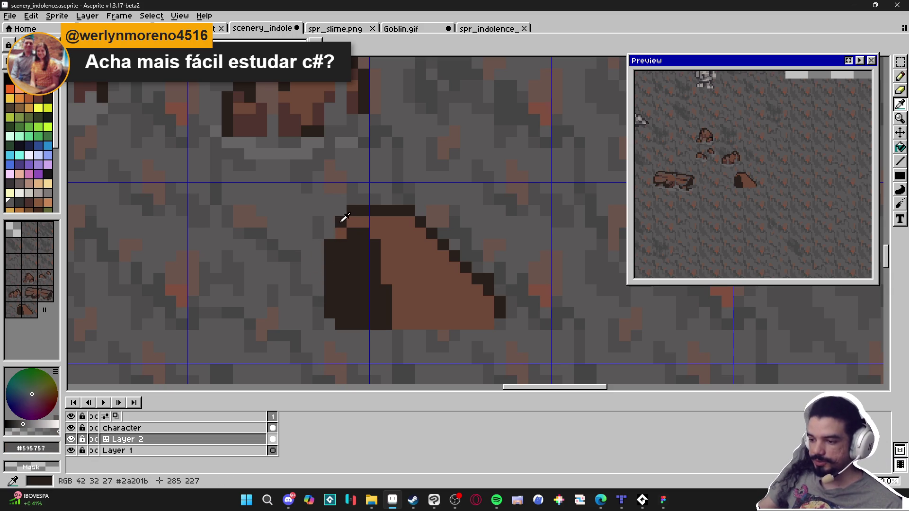
left_click(341, 233)
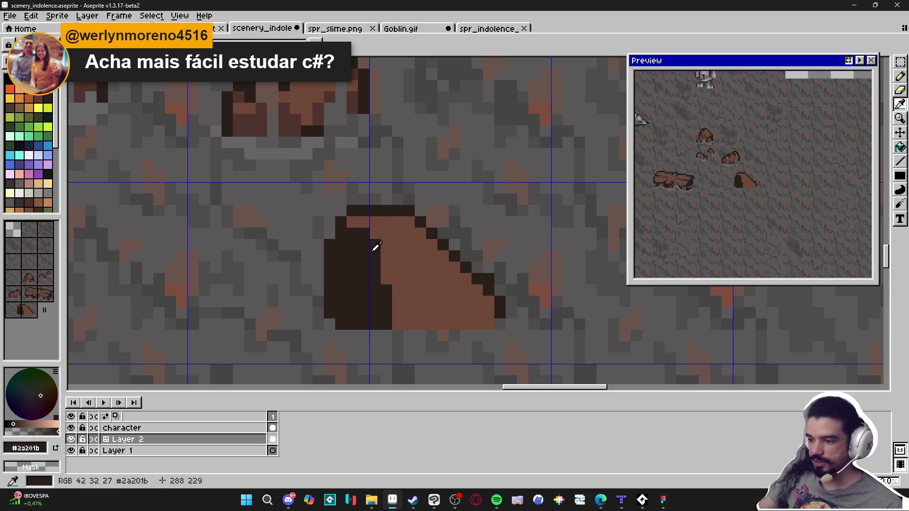
left_click(351, 216, "alt")
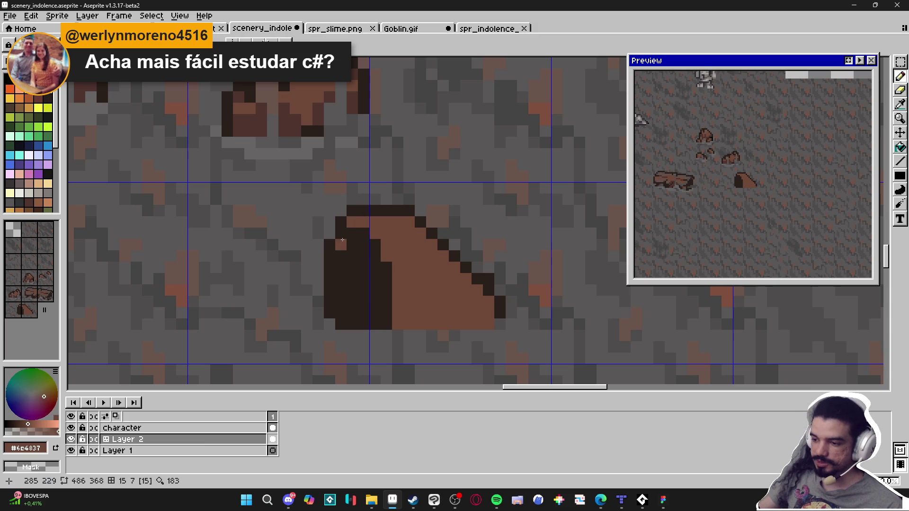
left_click(341, 233)
left_click(330, 245)
key("ctrl+z")
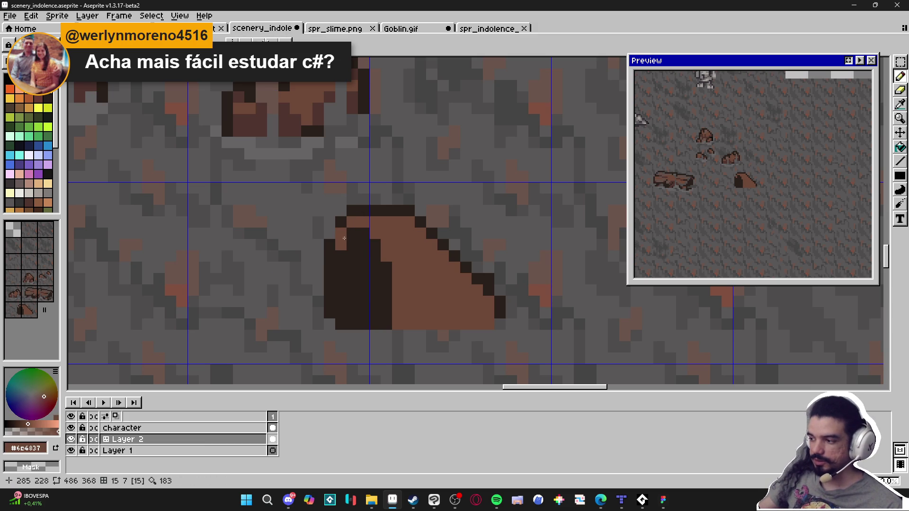
Paint deep brown #4f342f down the rock's left side and darken its top-left edge
left_click(288, 113, "alt")
left_click(341, 233)
mouse_move(344, 241)
left_mouse_down()
mouse_move(329, 260)
mouse_move(329, 313)
left_mouse_up()
mouse_move(346, 226)
left_mouse_down()
mouse_move(363, 222)
mouse_move(330, 224)
mouse_move(322, 307)
left_mouse_up()
left_click(352, 237, "alt")
left_click(316, 253)
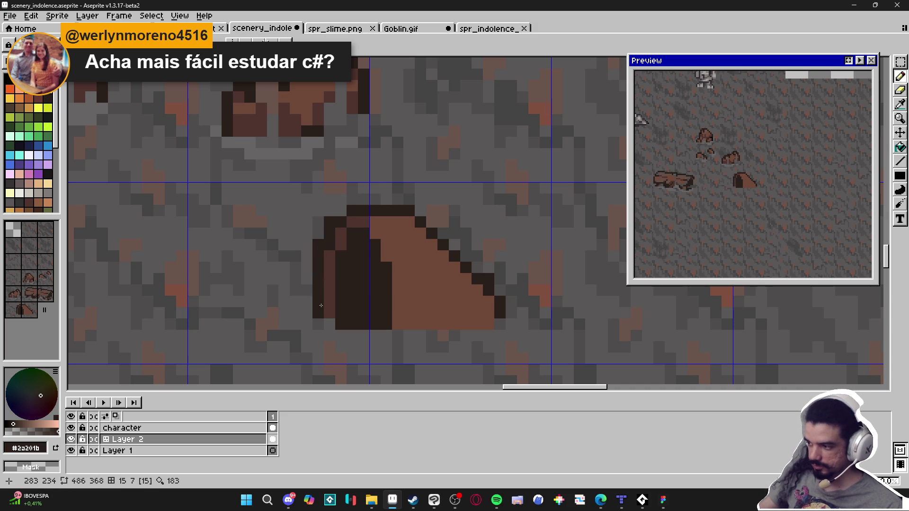
Paint a deep brown #4f342f band down the rock's middle, undoing one stray stroke
left_click(341, 234, "alt")
mouse_move(377, 224)
left_mouse_down()
mouse_move(397, 256)
mouse_move(398, 324)
left_mouse_up()
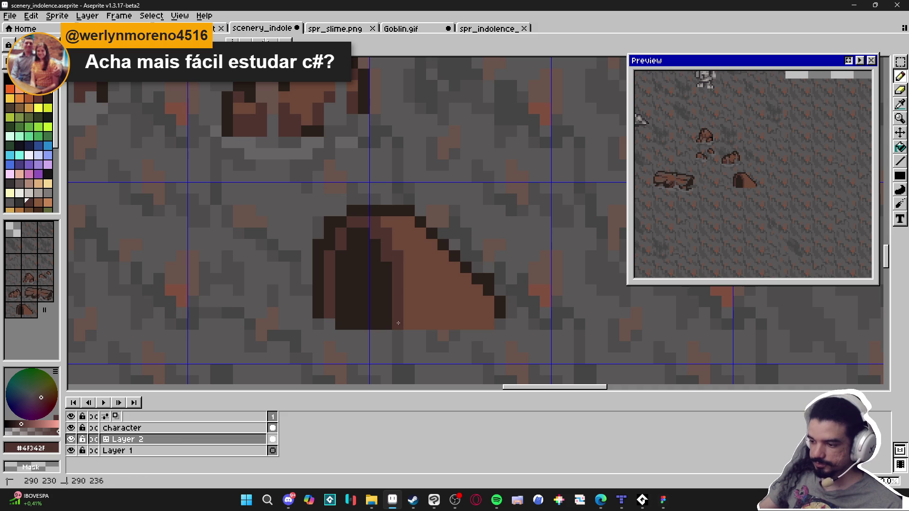
left_click(404, 323)
left_click_drag(408, 300, 402, 255)
key("ctrl+z")
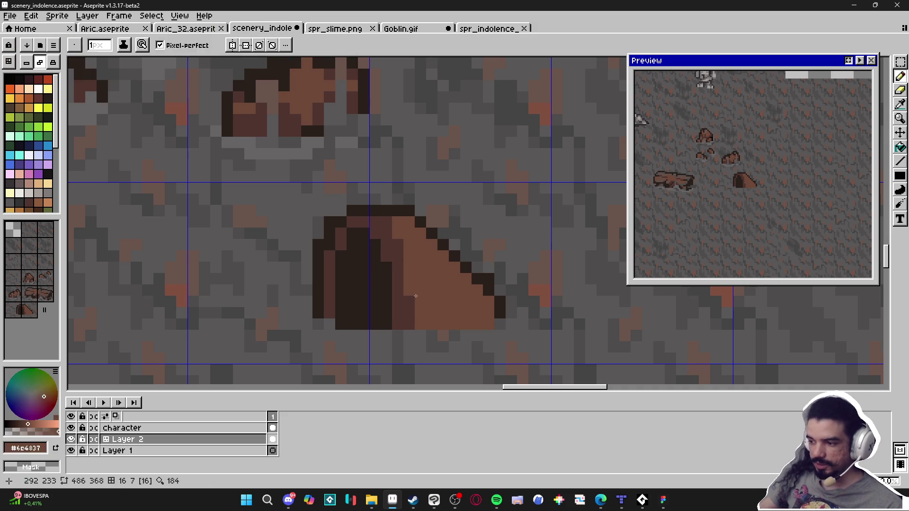
left_click_drag(406, 304, 406, 281)
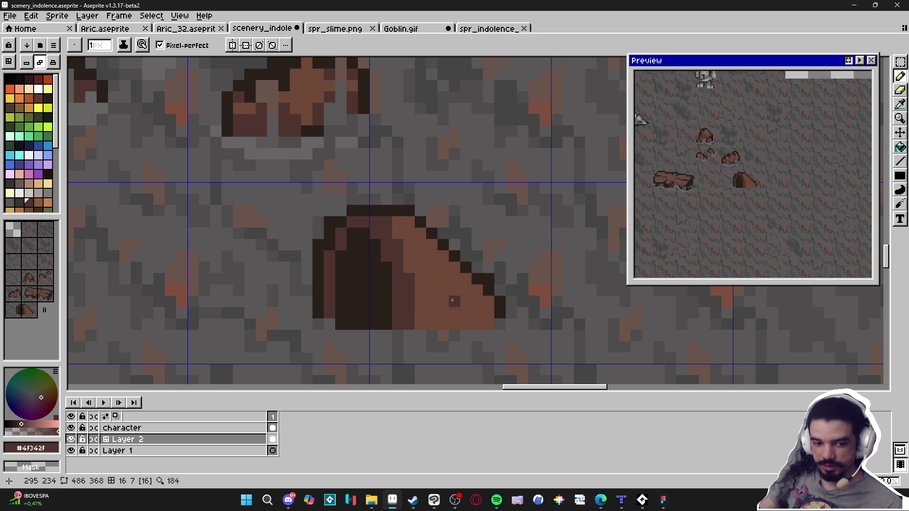
left_click(489, 306, "alt")
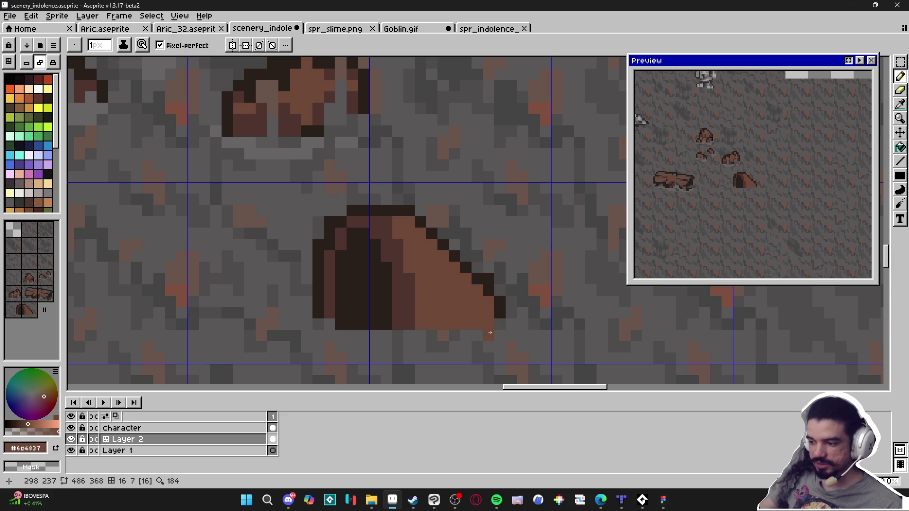
left_click(488, 279, "alt")
Draw a dark diagonal crease inside the rock and recolour a stray dark pixel medium brown
scroll(486, 305, "down", 2)
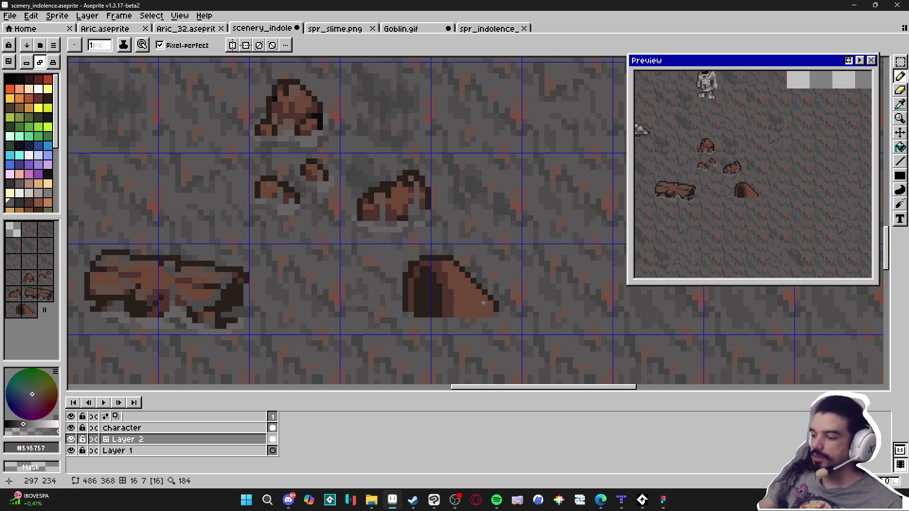
scroll(463, 312, "up", 1)
left_click(432, 262, "alt")
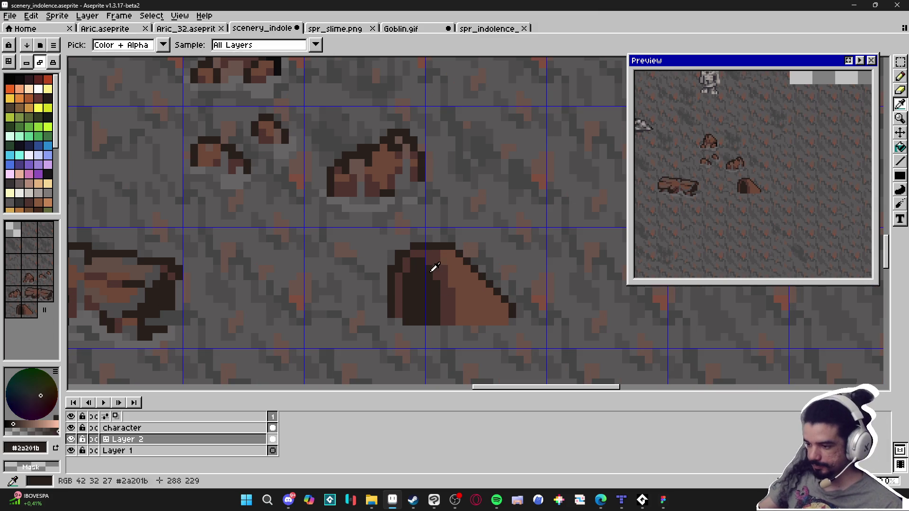
left_click_drag(456, 271, 473, 290)
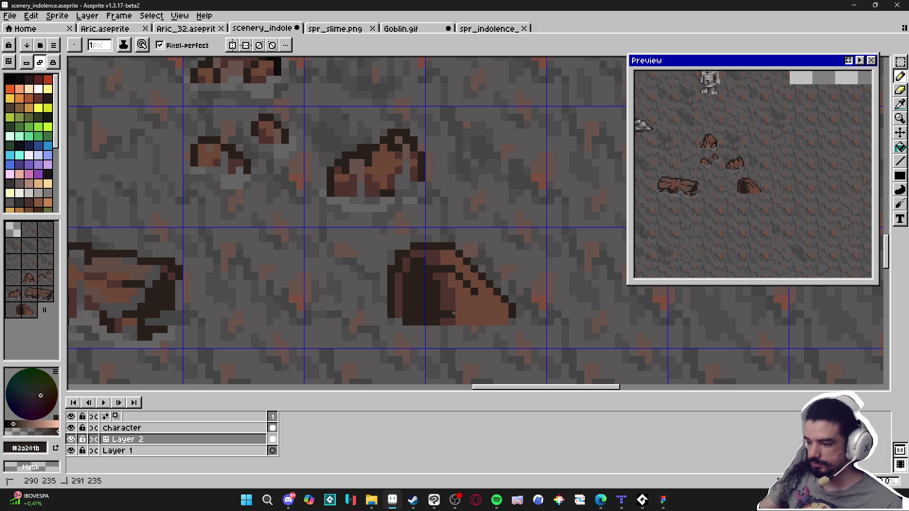
left_click(463, 287, "alt")
left_click(454, 306)
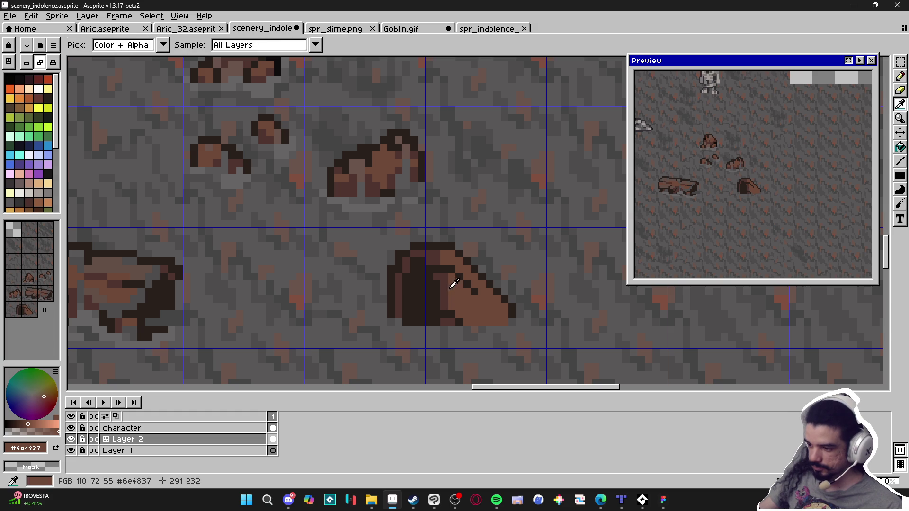
Recentre on the tent-shaped rock and resample its shadow, medium and outline browns
left_click(453, 278, "alt")
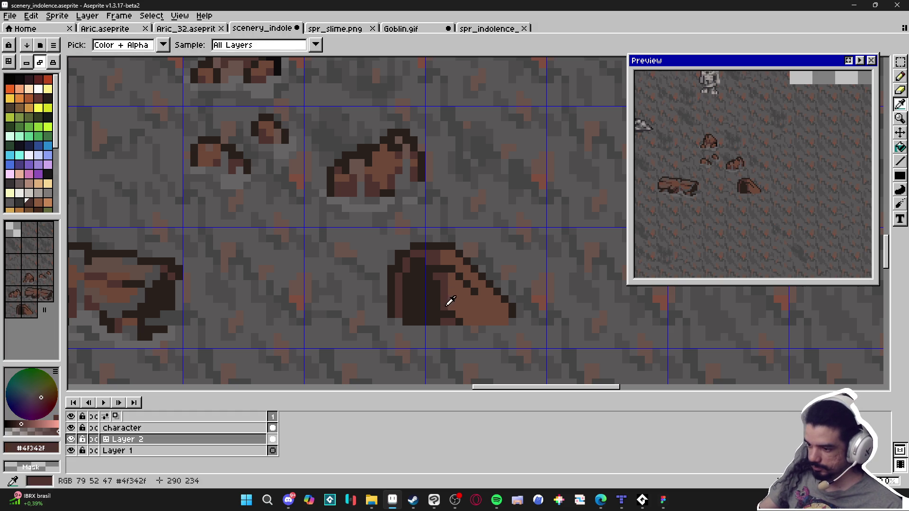
left_click(471, 313, "alt")
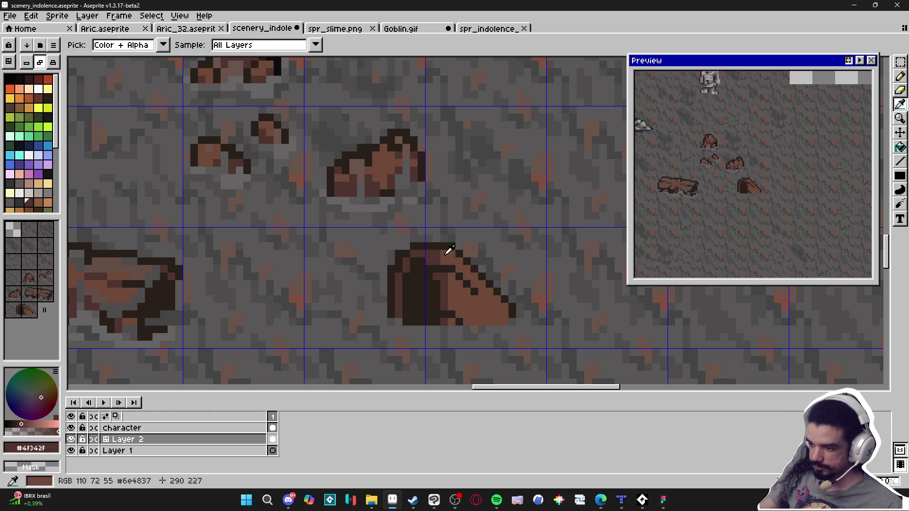
left_click(439, 260, "alt")
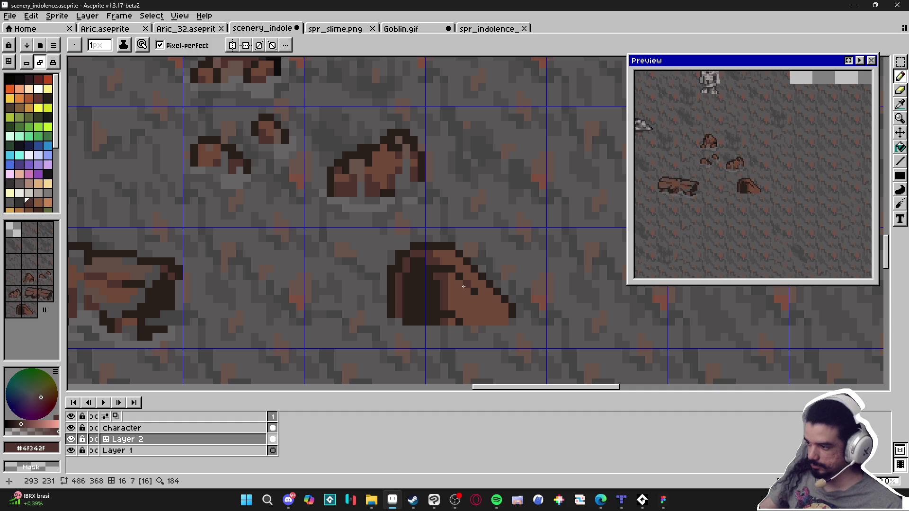
mouse_move(448, 278)
left_mouse_down()
mouse_move(463, 263)
mouse_move(476, 273)
left_mouse_up()
scroll(476, 273, "down", 2)
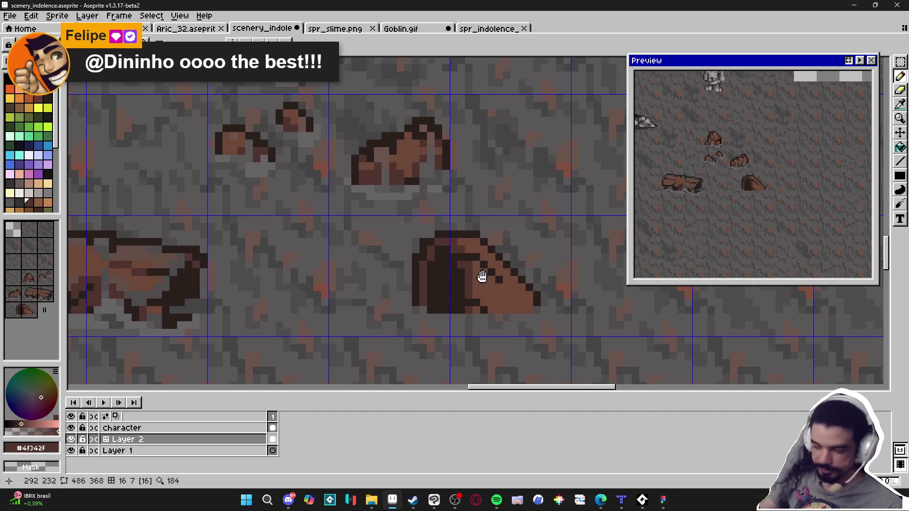
scroll(469, 279, "up", 1)
scroll(454, 279, "up", 1)
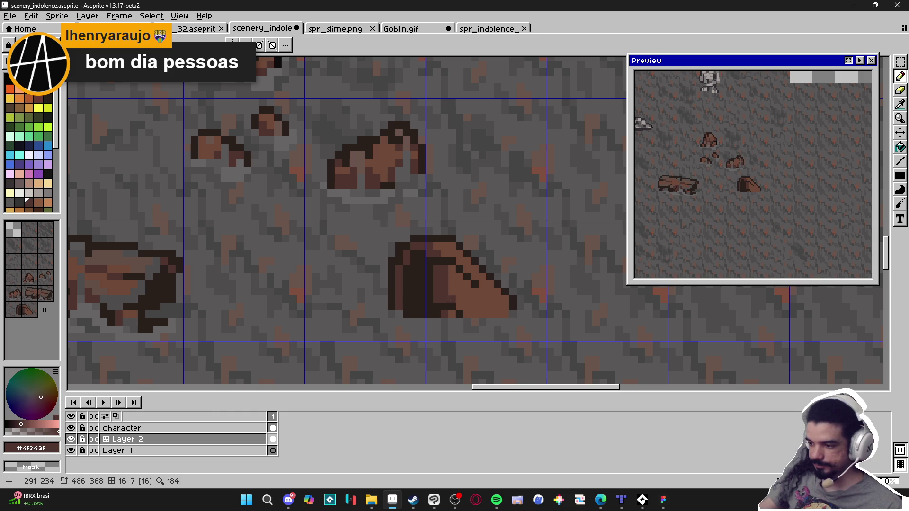
left_click(451, 269, "alt")
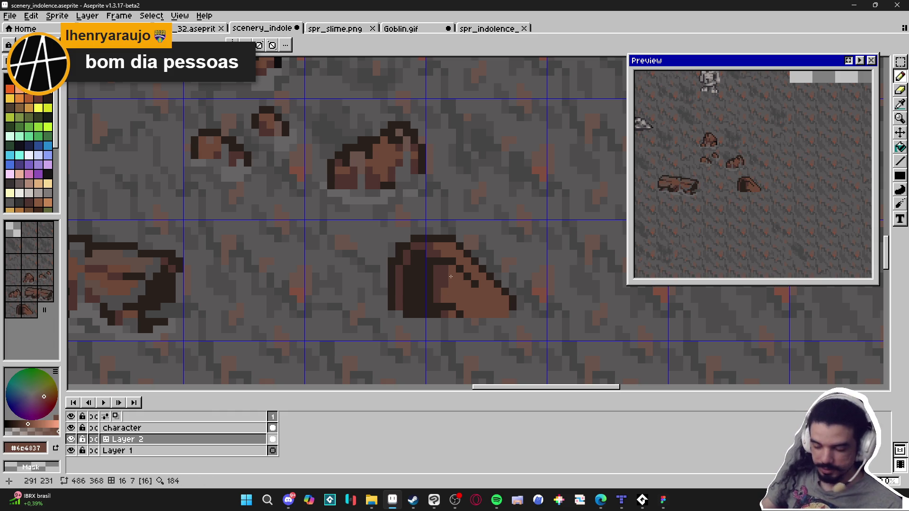
scroll(444, 283, "down", 1)
scroll(419, 275, "up", 1)
left_click(419, 275, "alt")
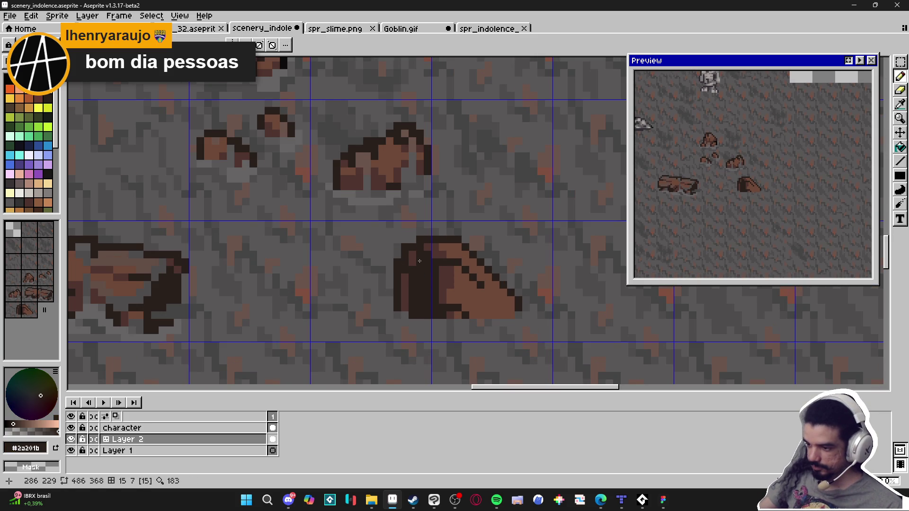
scroll(419, 266, "down", 1)
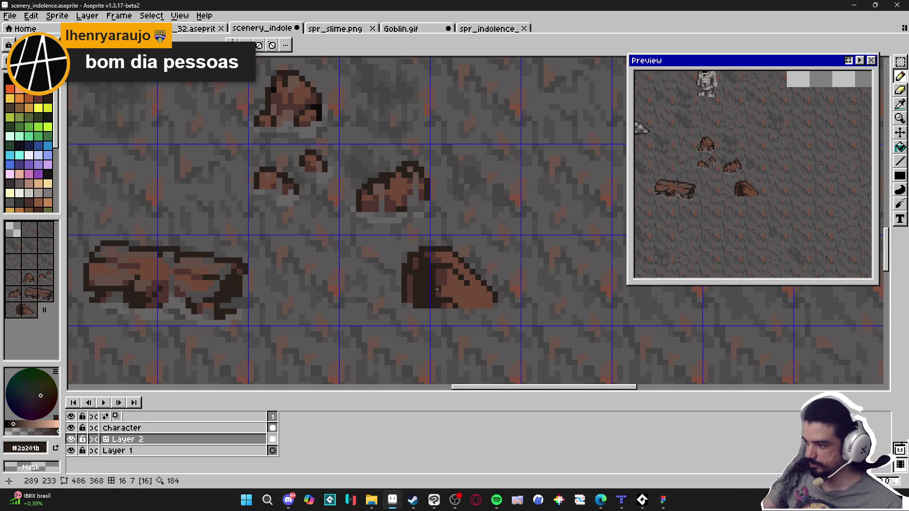
left_click(448, 285, "alt")
scroll(462, 282, "up", 1)
scroll(486, 320, "down", 3)
scroll(485, 321, "right", 1)
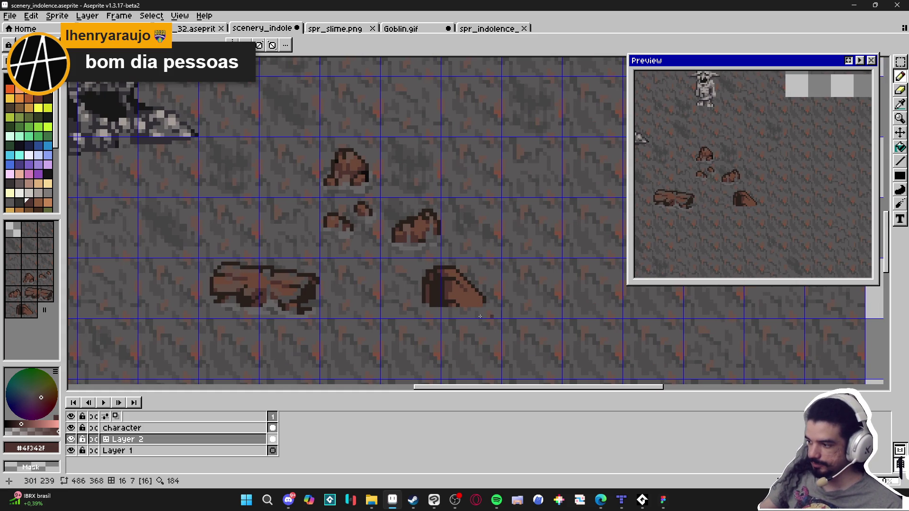
scroll(458, 313, "up", 2)
Turn several pixels along the rock's bottom edge ground grey and hide the grid
left_click(418, 296, "alt")
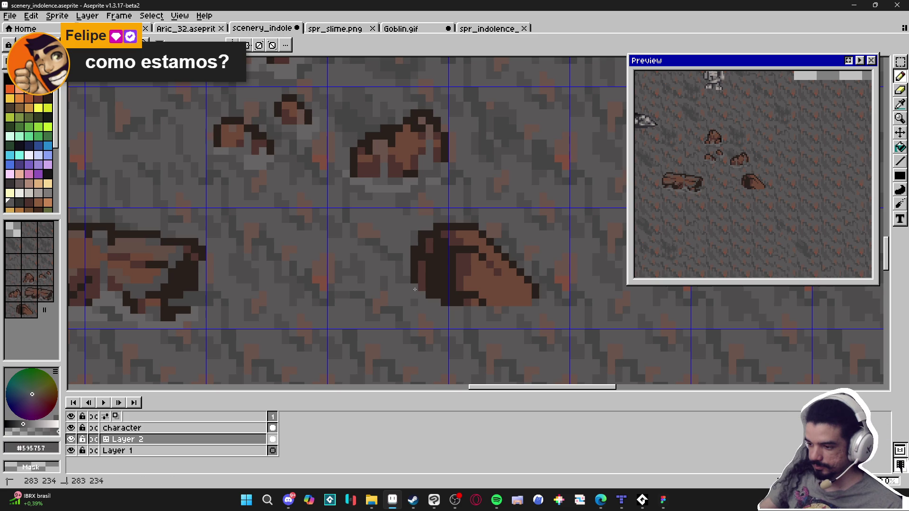
left_click(452, 306, "alt")
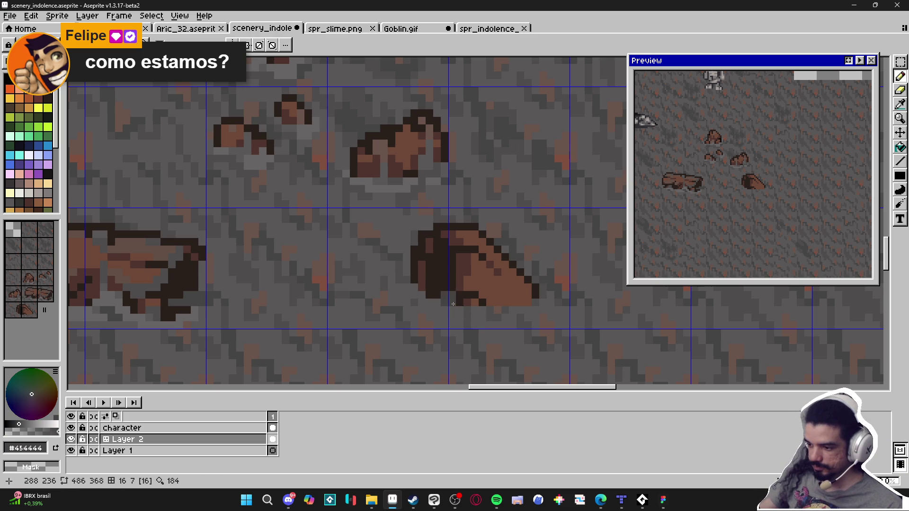
left_click(445, 287)
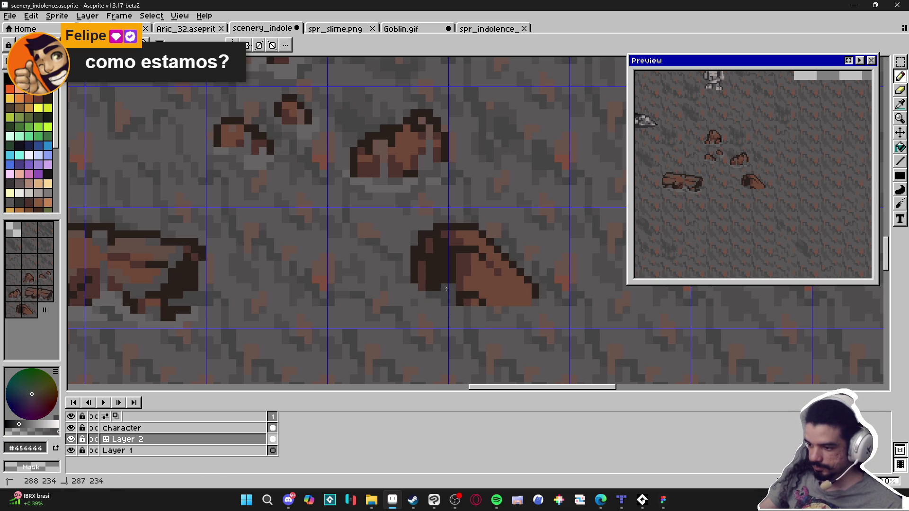
left_click(454, 287, "alt")
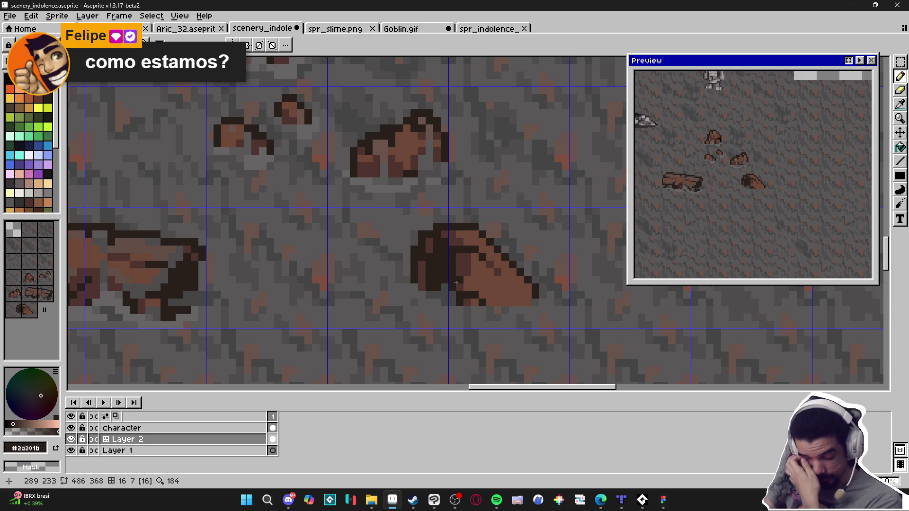
scroll(431, 289, "up", 2)
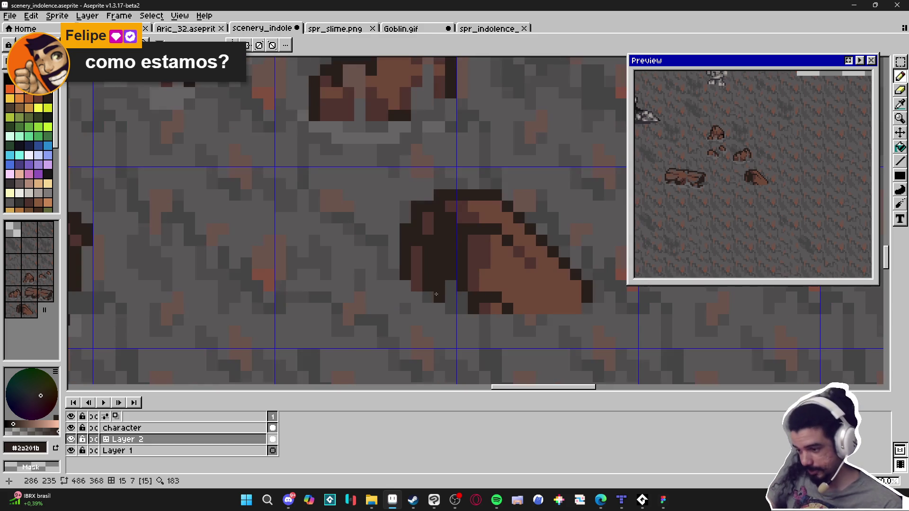
left_click(451, 296, "alt")
left_click(437, 289)
scroll(437, 289, "down", 3)
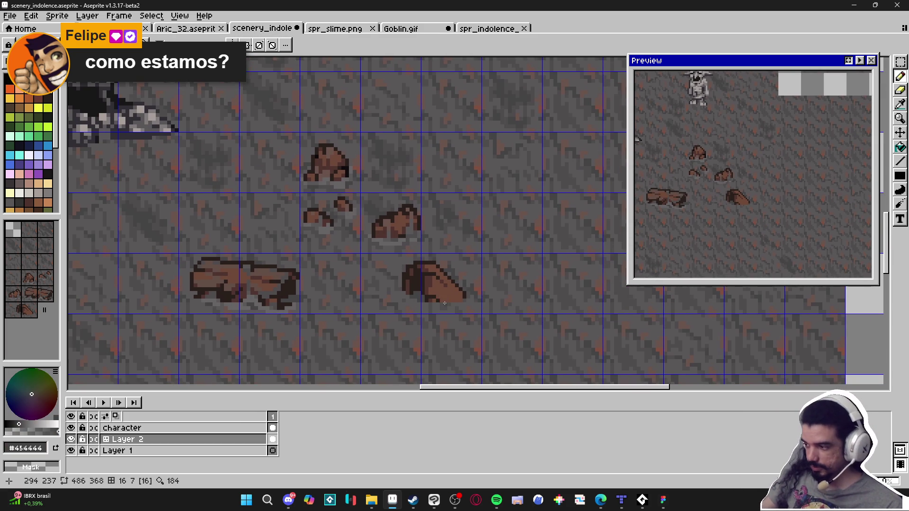
key("ctrl+apostrophe")
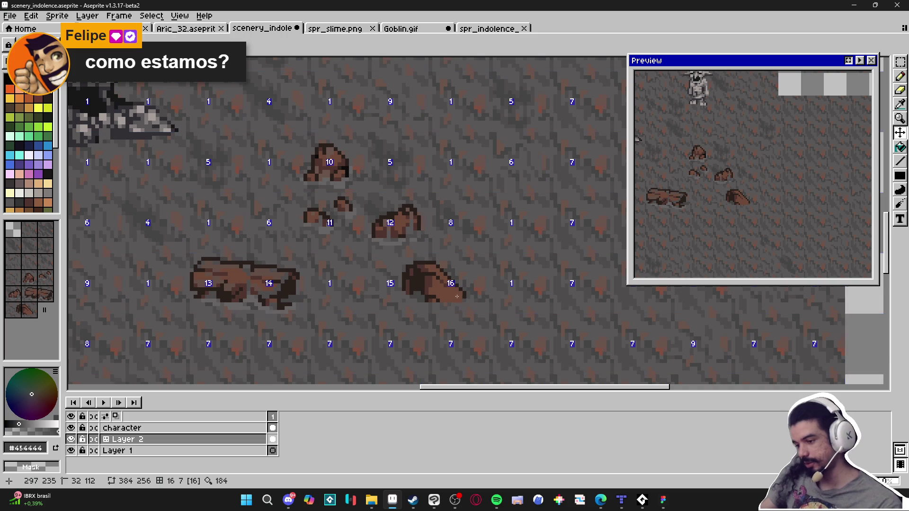
Sample the ground grey and paint a grey gap splitting off the rock's pointed tip
scroll(458, 298, "up", 2)
left_click(424, 230, "alt")
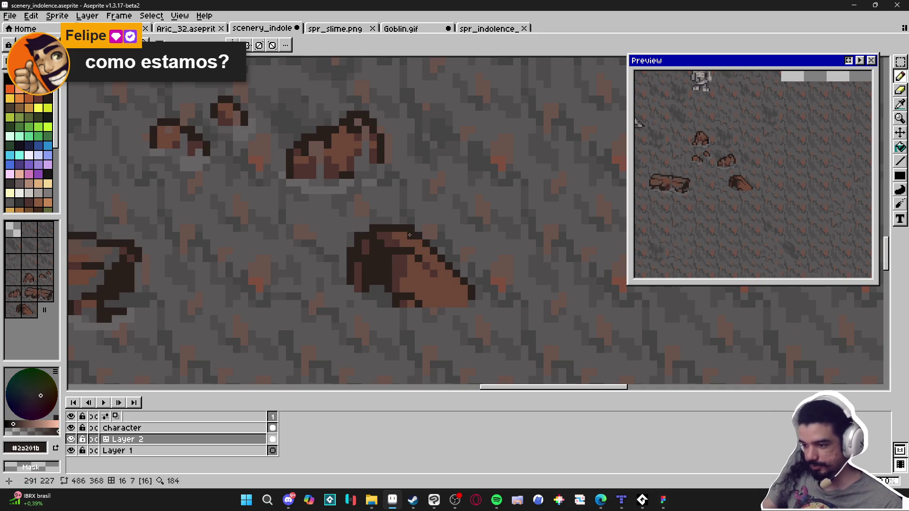
key("e")
key("i")
left_click(431, 217)
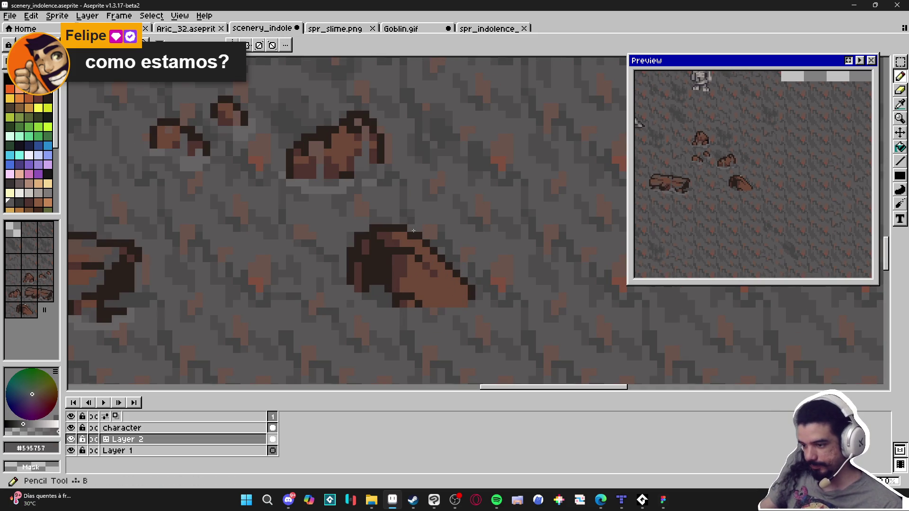
key("b")
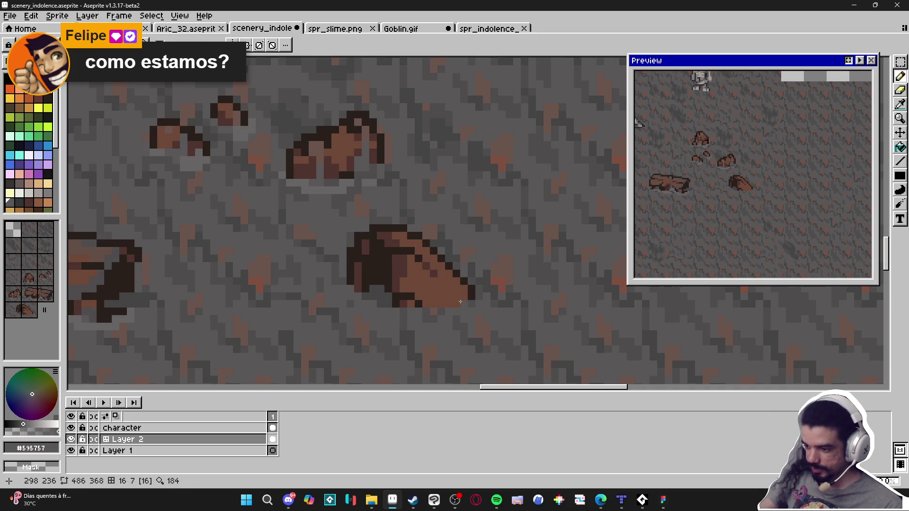
left_click_drag(447, 299, 447, 280)
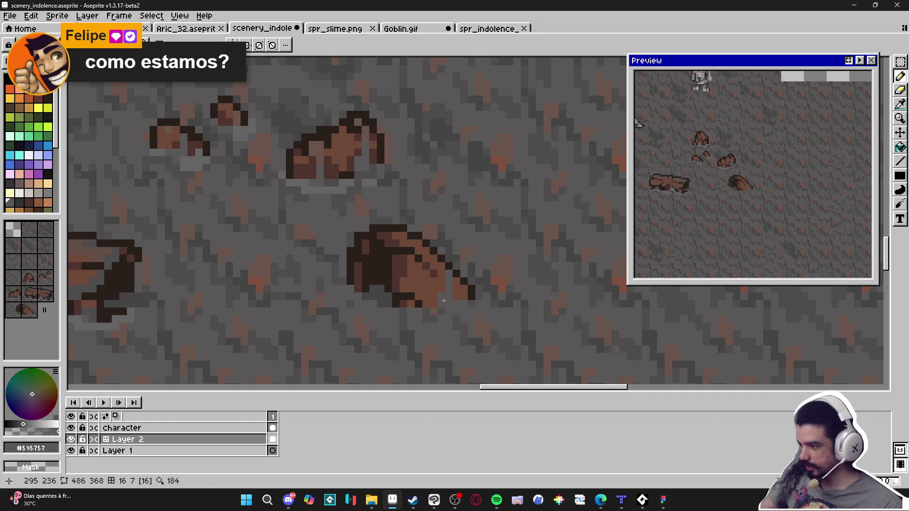
Outline the detached tip's edge in dark brown, then sample the dark grey ground
left_click(435, 301, "alt")
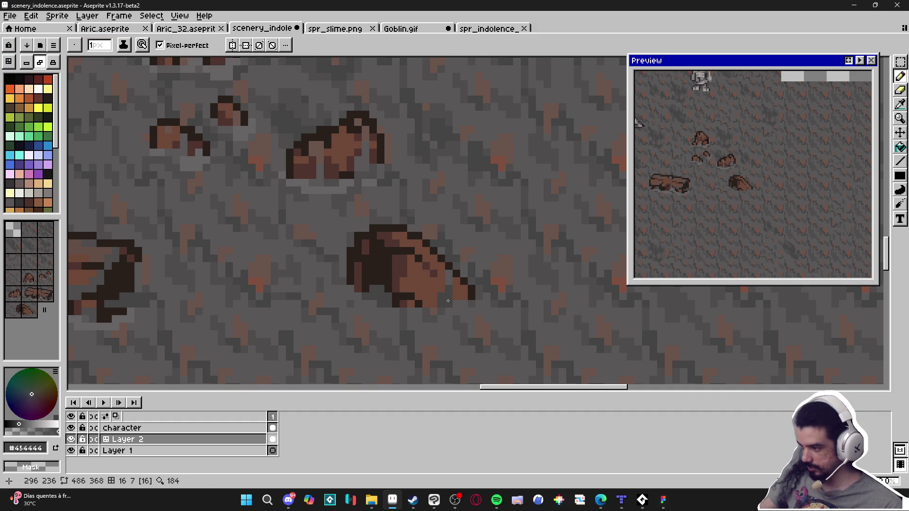
scroll(452, 287, "up", 3)
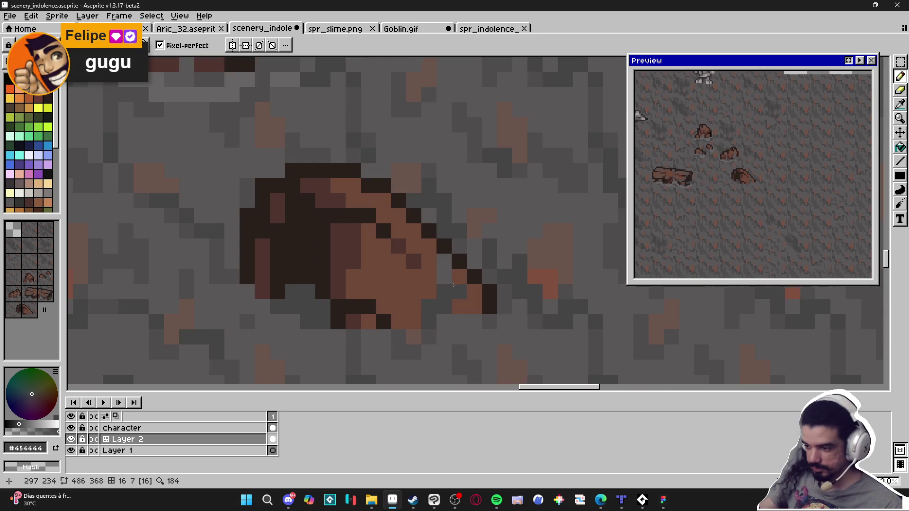
left_click(459, 261, "alt")
left_click(460, 247)
mouse_move(444, 260)
left_mouse_down()
mouse_move(432, 243)
mouse_move(429, 291)
mouse_move(438, 290)
left_mouse_up()
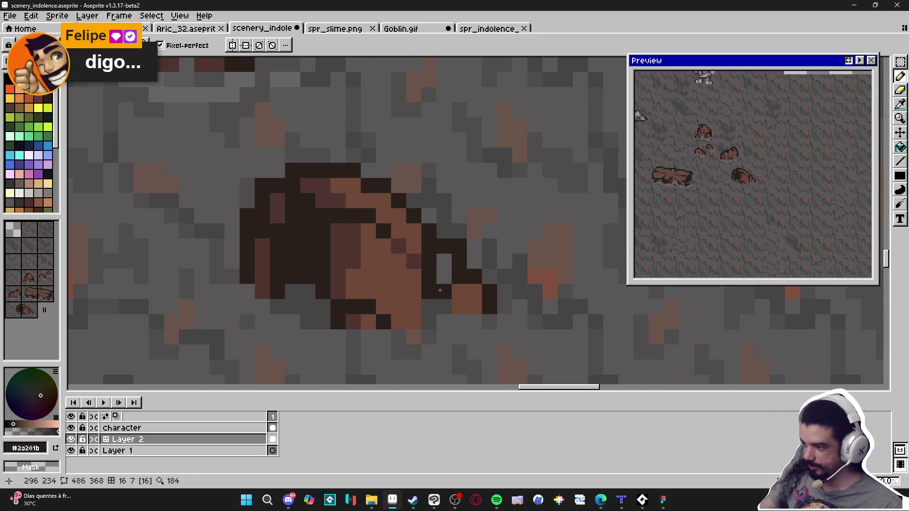
scroll(439, 290, "down", 5)
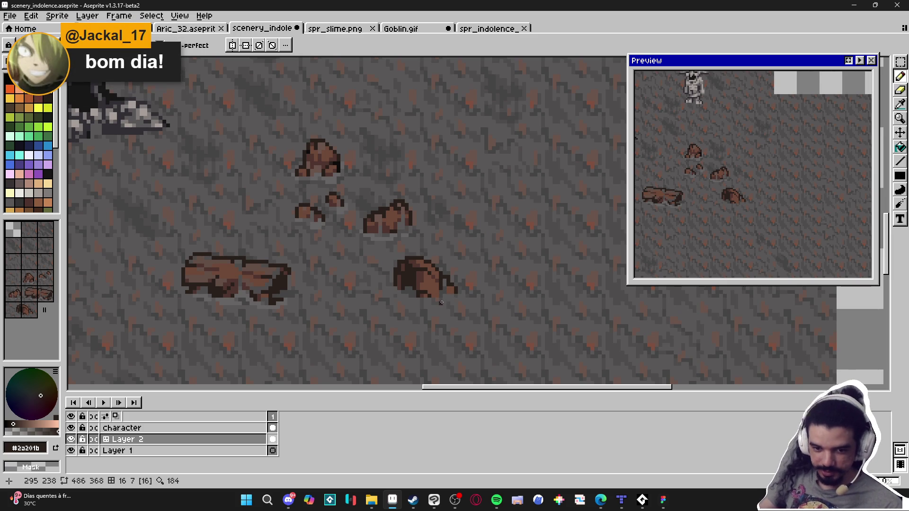
scroll(258, 283, "up", 2)
left_click(257, 282, "alt")
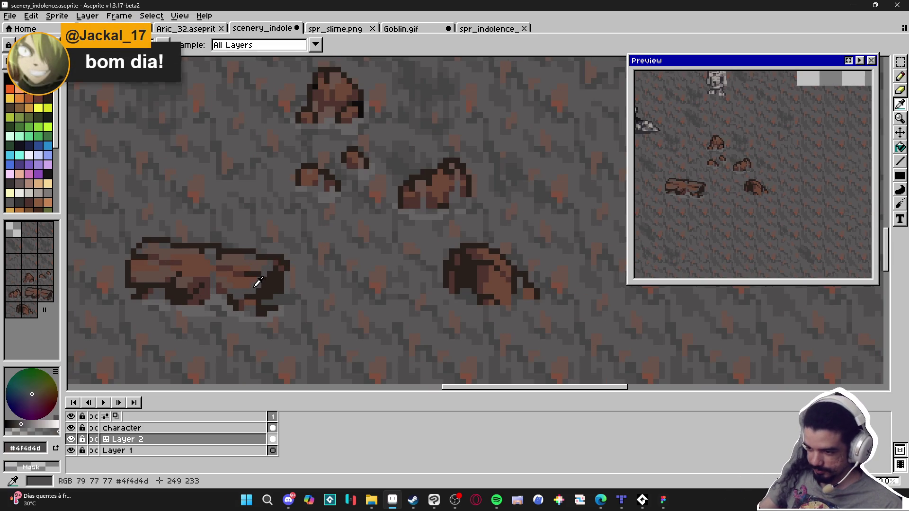
Sample brown from the large left rock and paint a few shading pixels on the lower rock
scroll(476, 292, "up", 1)
key("ctrl")
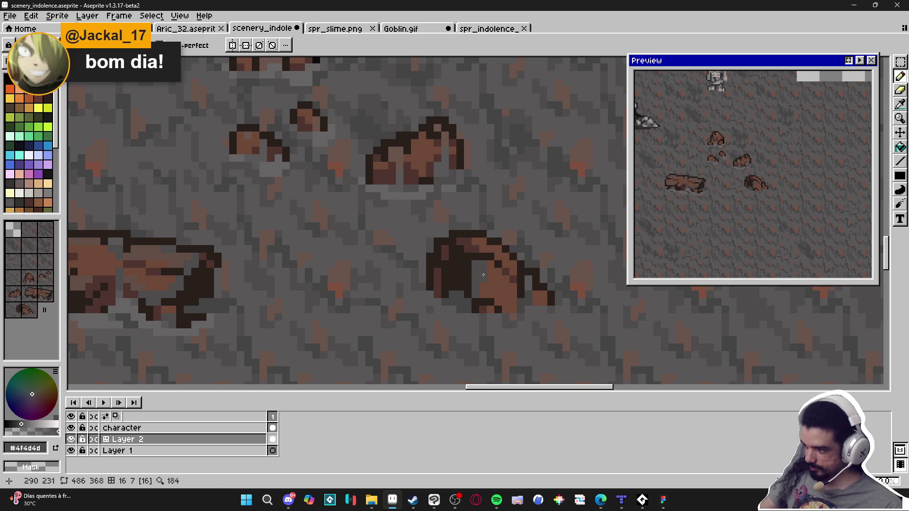
scroll(483, 280, "right", 2)
key("alt")
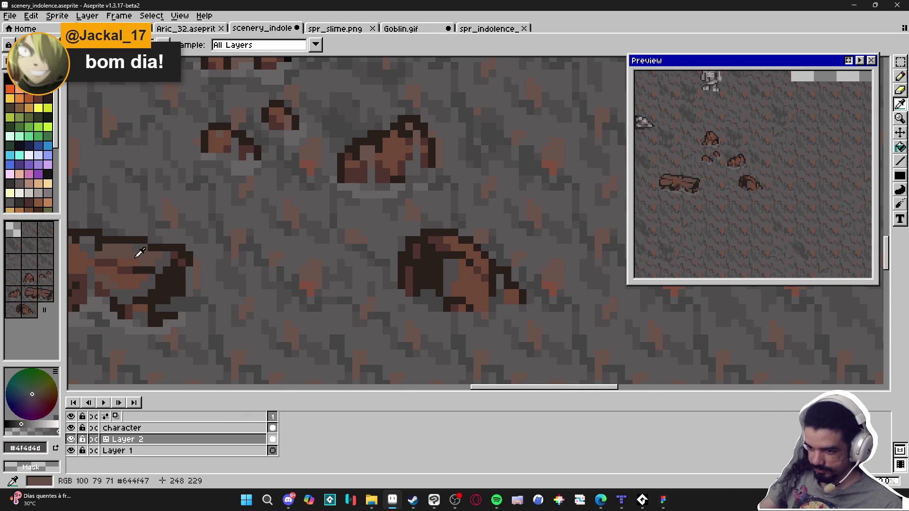
left_click(141, 252, "alt")
left_click(474, 301)
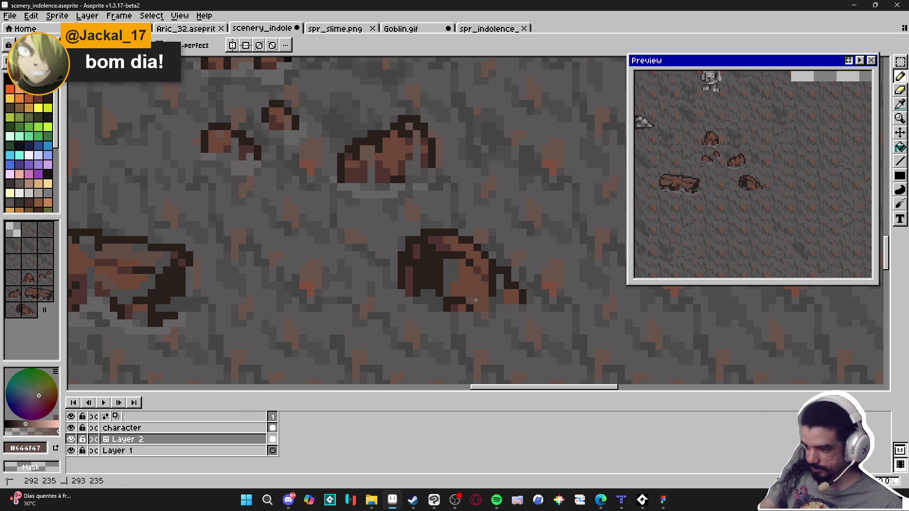
left_click_drag(457, 290, 466, 290)
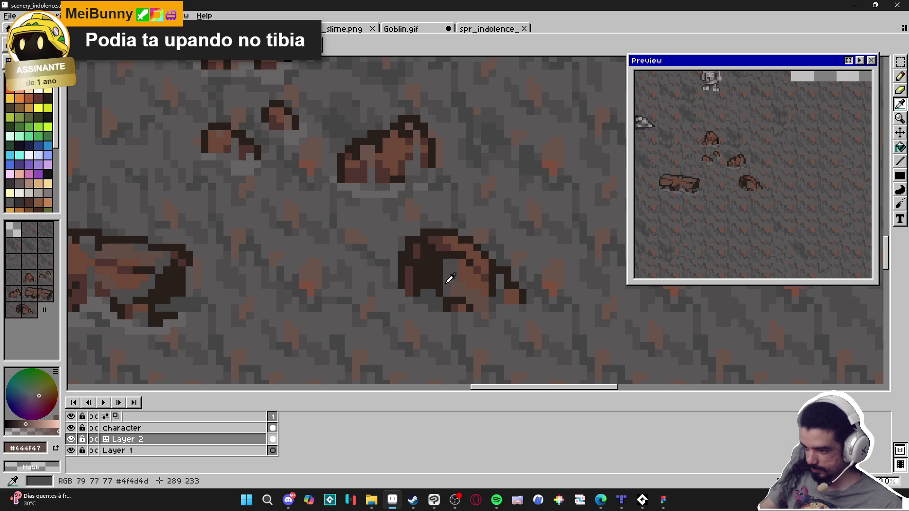
left_click(450, 274, "alt")
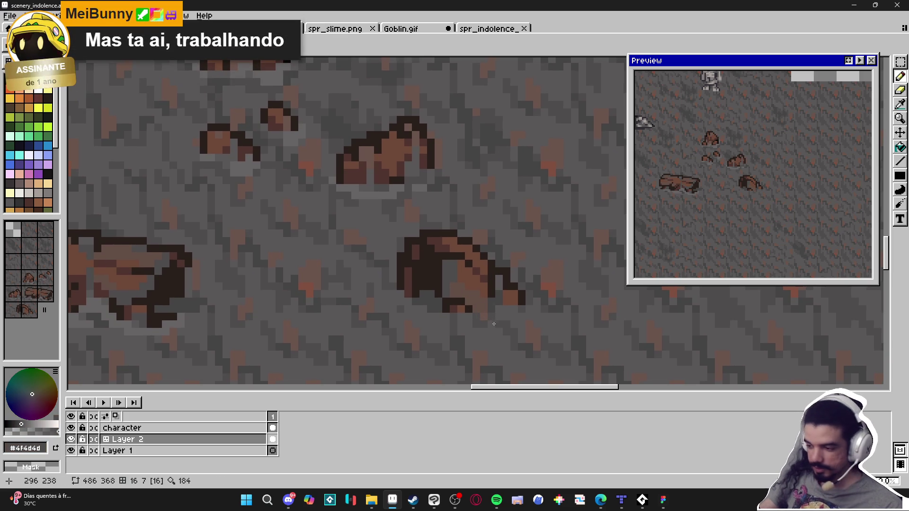
scroll(488, 315, "up", 1)
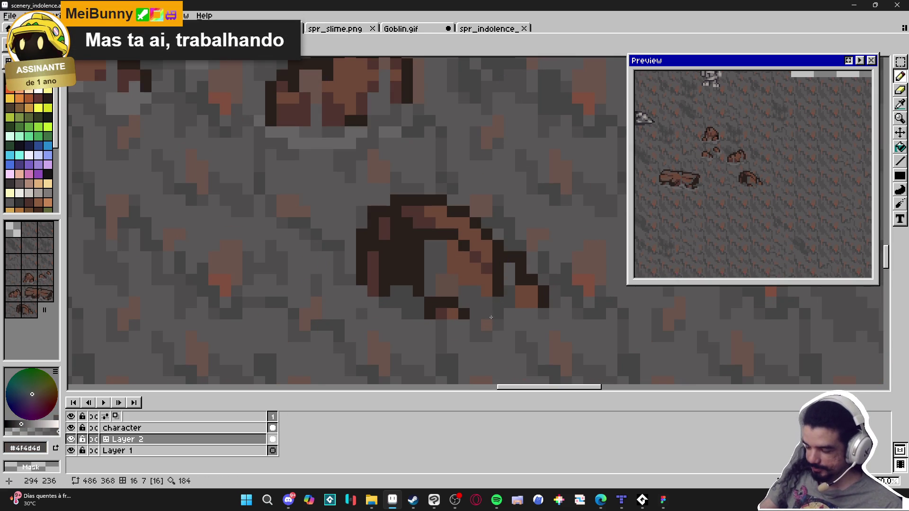
scroll(489, 316, "down", 3)
scroll(480, 316, "up", 2)
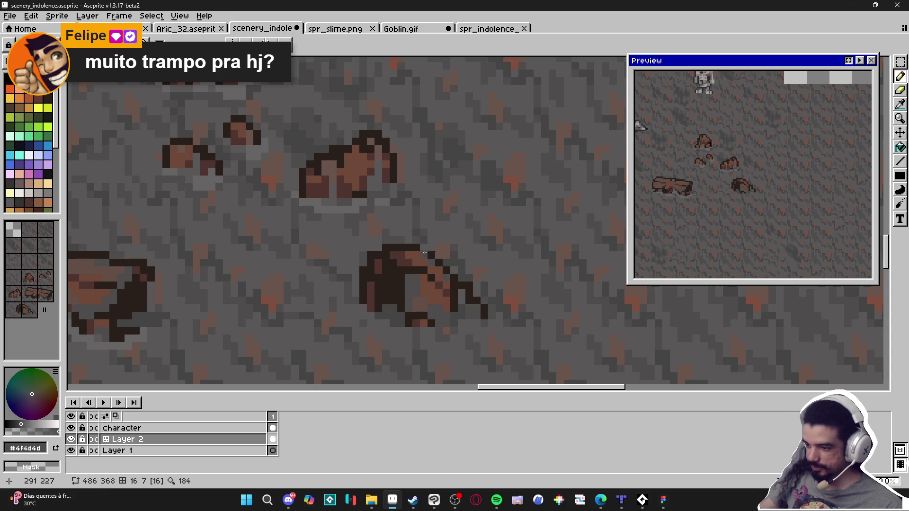
scroll(426, 281, "down", 2)
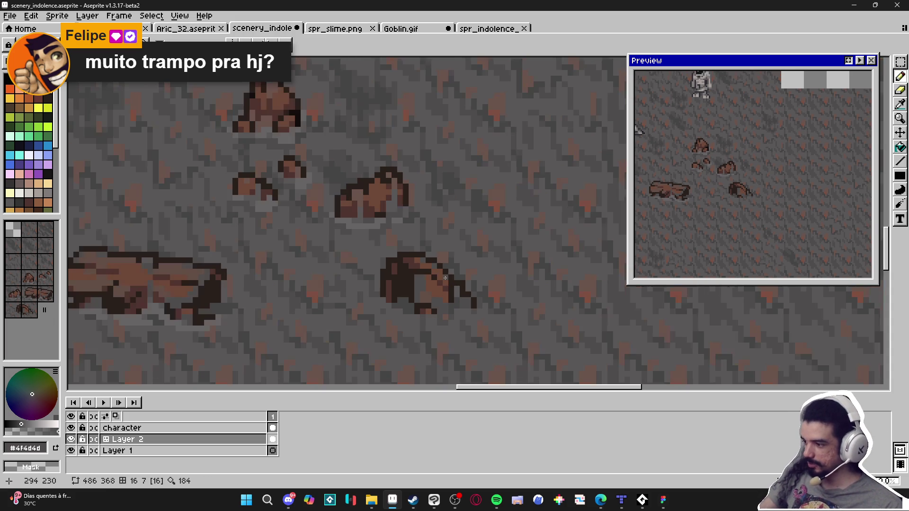
scroll(461, 288, "down", 1)
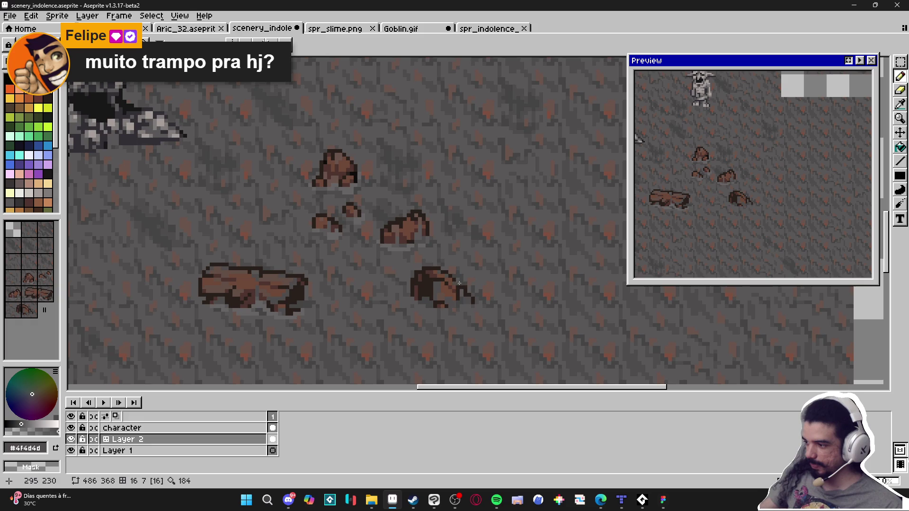
scroll(472, 299, "down", 1)
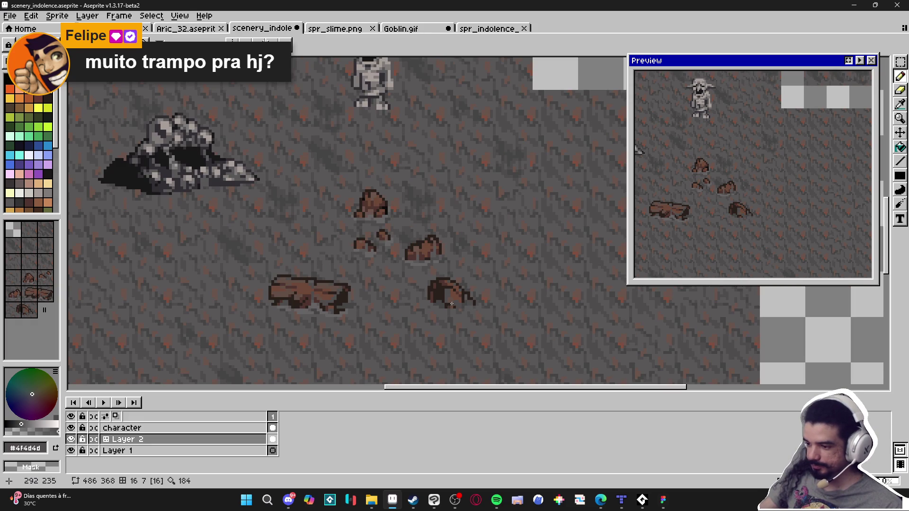
key("ctrl+apostrophe")
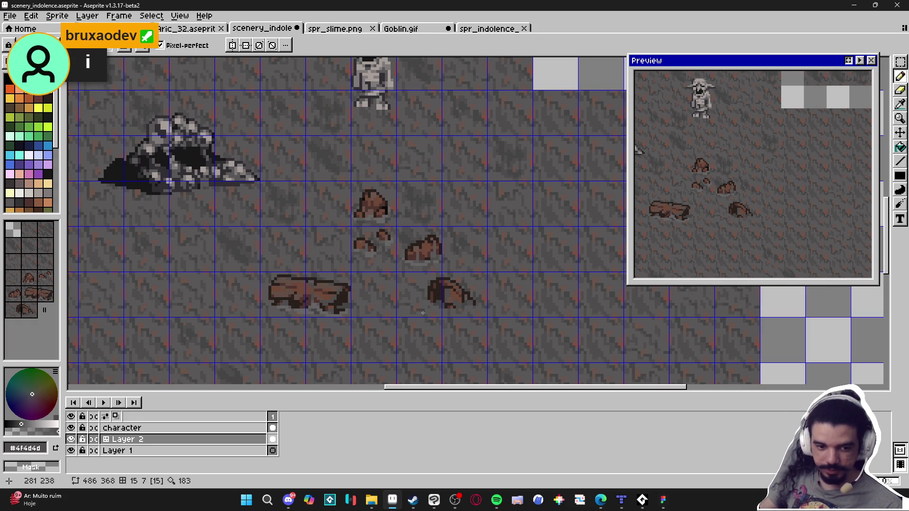
scroll(436, 317, "down", 5)
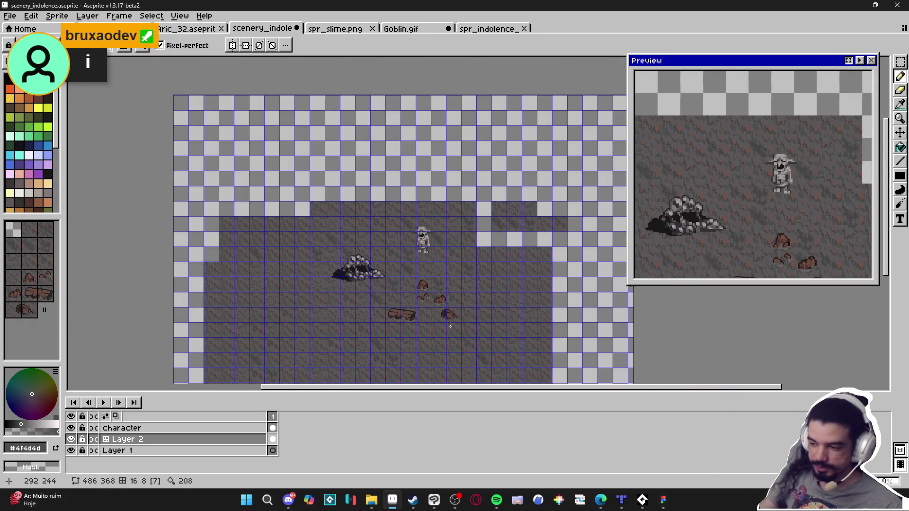
scroll(428, 326, "up", 3)
key("ctrl+apostrophe")
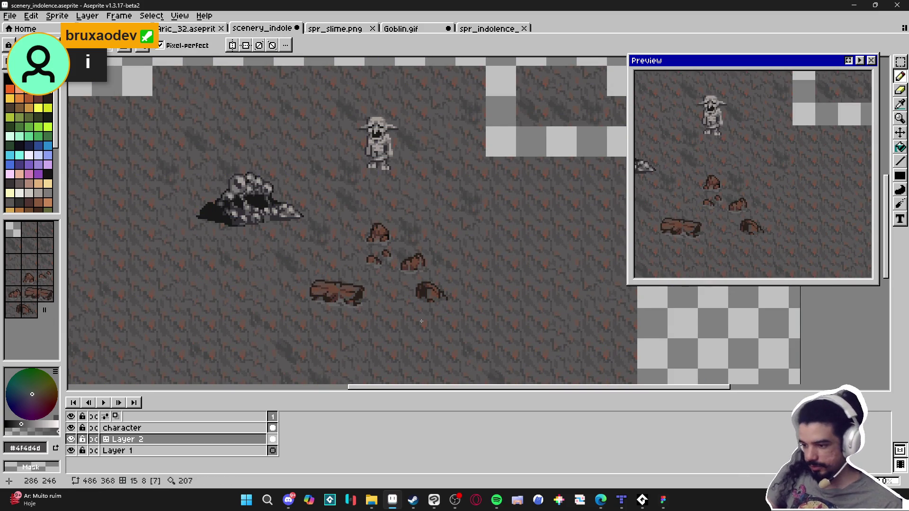
scroll(422, 321, "down", 1)
left_click_drag(418, 336, 452, 327)
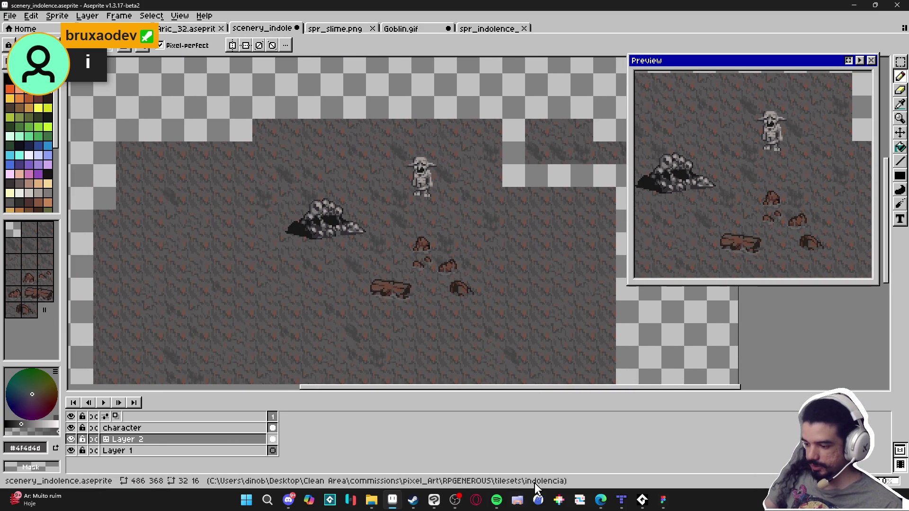
left_click(434, 500)
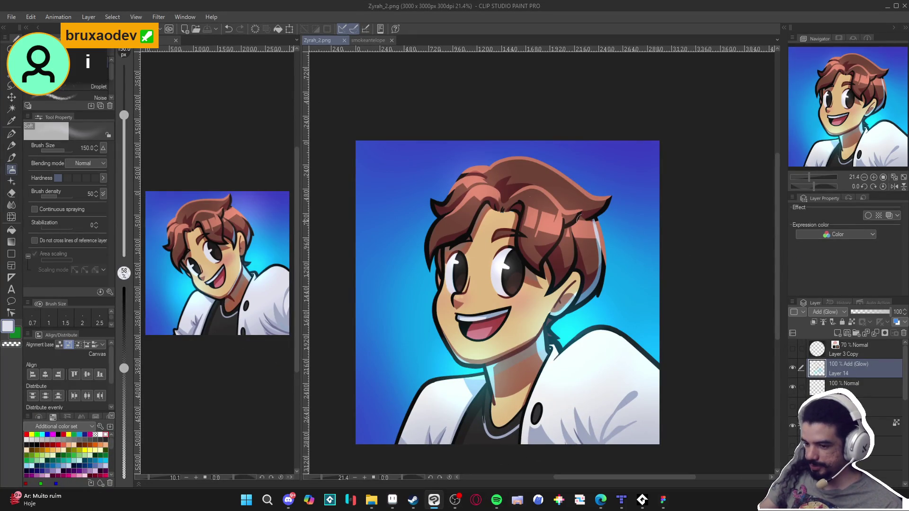
left_click(884, 6)
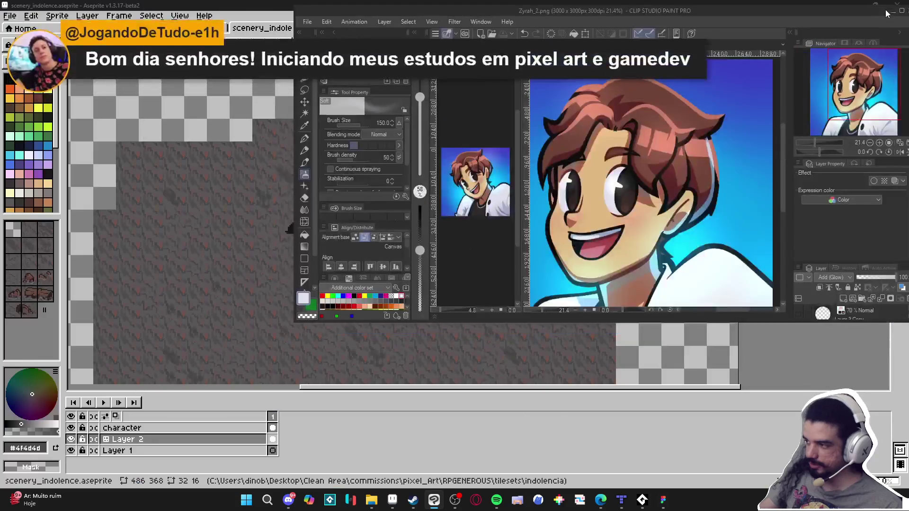
left_click(775, 75)
scroll(432, 274, "up", 3)
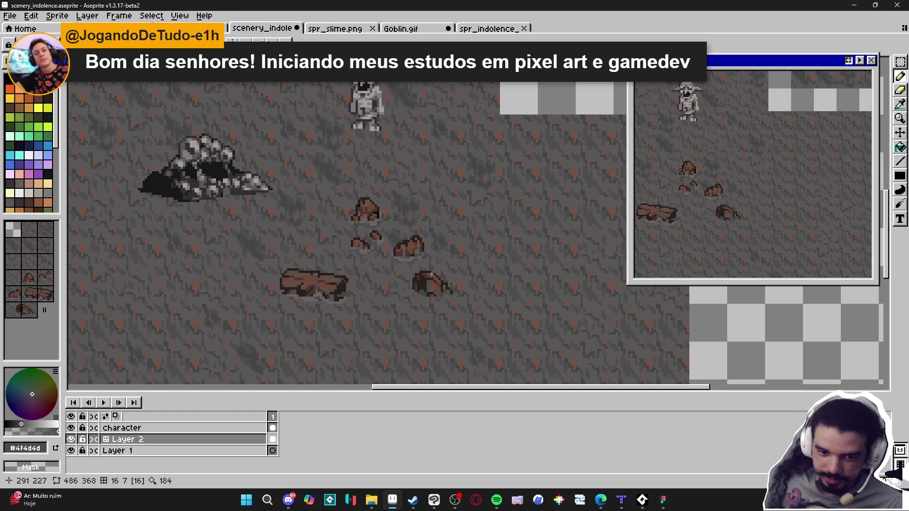
Sample the dark brown rock outline colour and save scenery_indolence
scroll(431, 274, "down", 2)
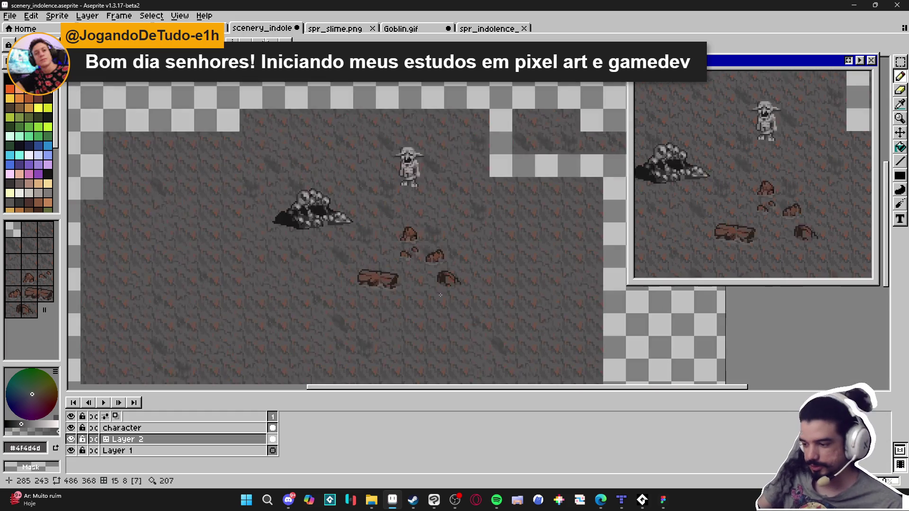
scroll(450, 270, "up", 5)
left_click(440, 283, "alt")
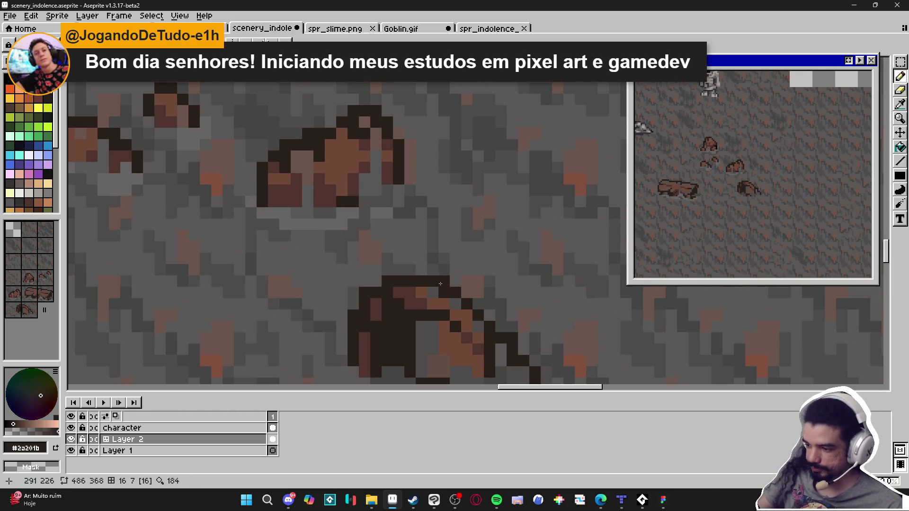
scroll(449, 284, "down", 3)
key("ctrl+s")
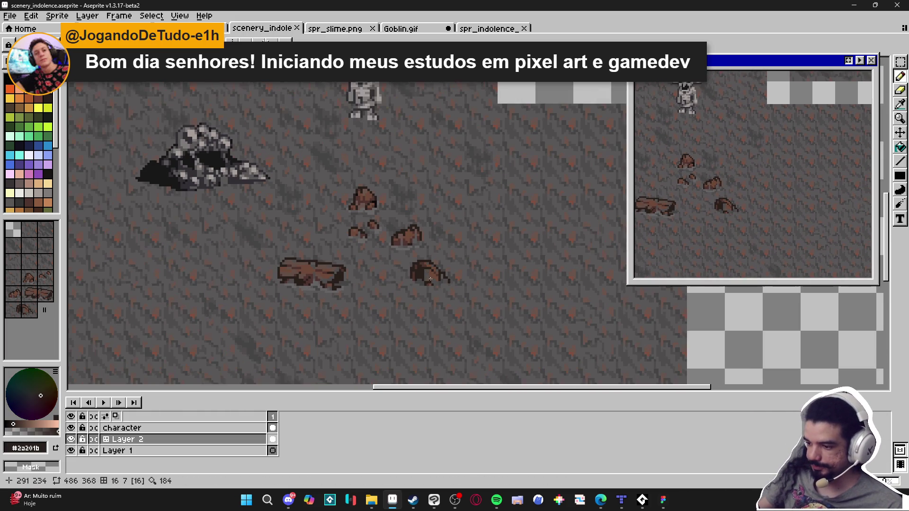
key("ctrl")
key("ctrl+s")
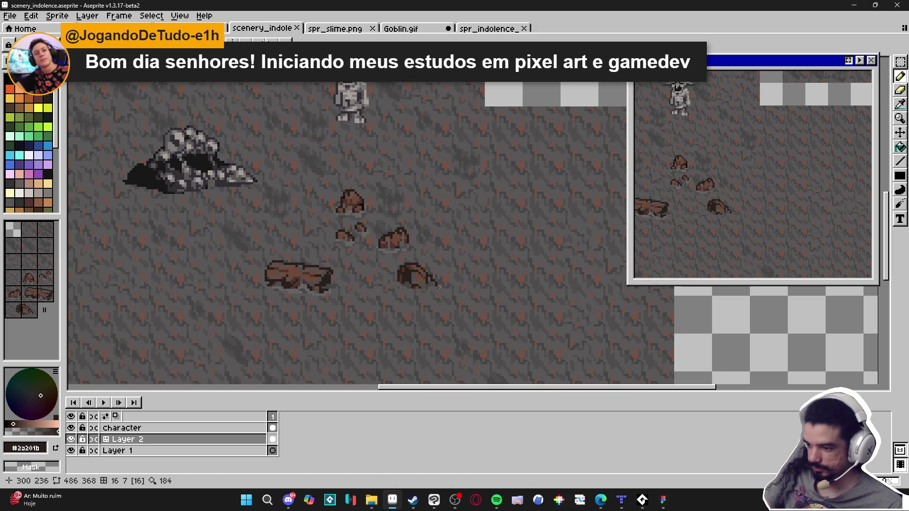
Toggle the tile grid on and off, save again, then show the grid with Rectangular Marquee active
scroll(439, 289, "up", 2)
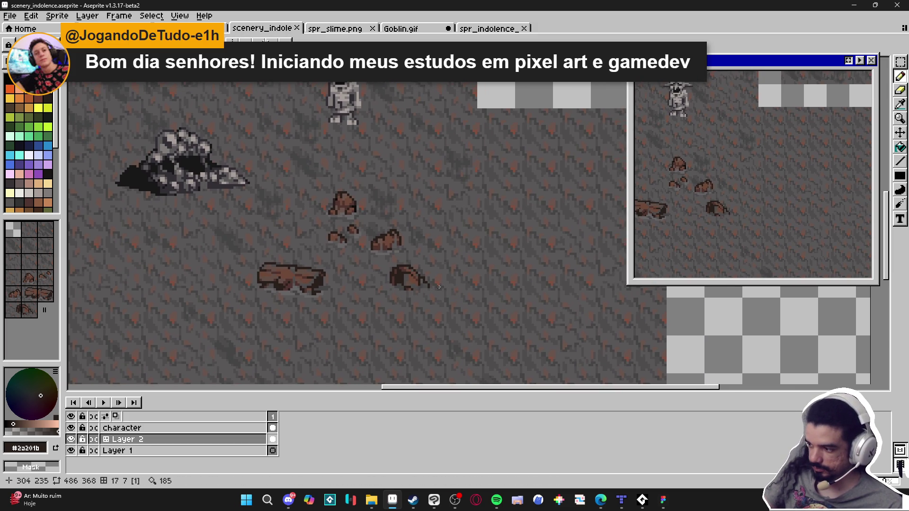
key("ctrl+apostrophe")
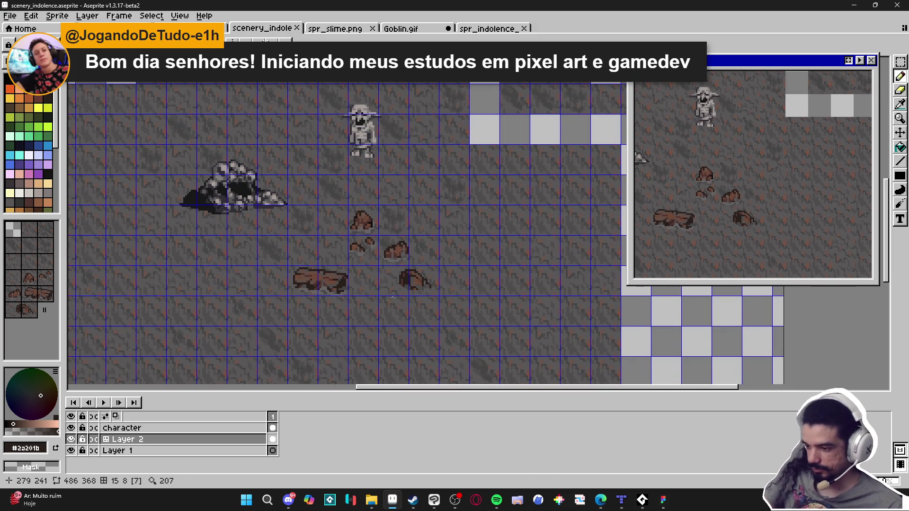
scroll(392, 301, "down", 1)
key("ctrl+apostrophe")
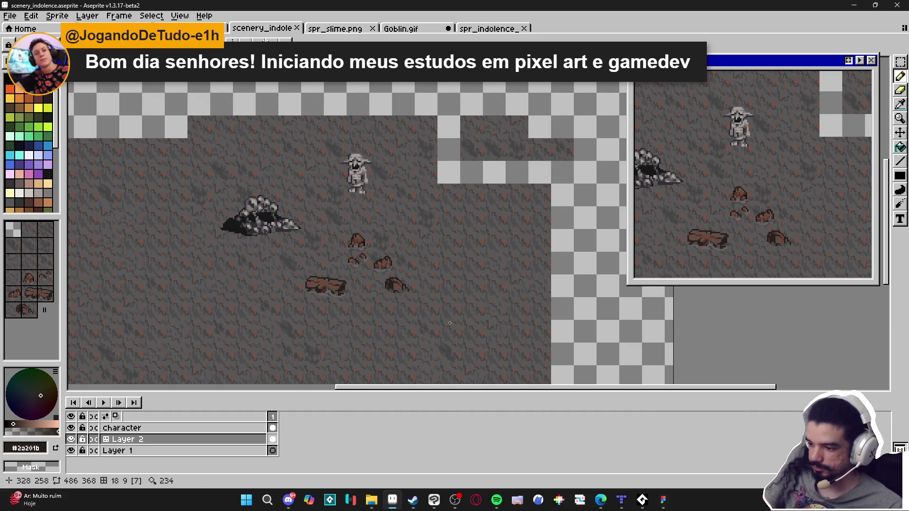
key("ctrl+s")
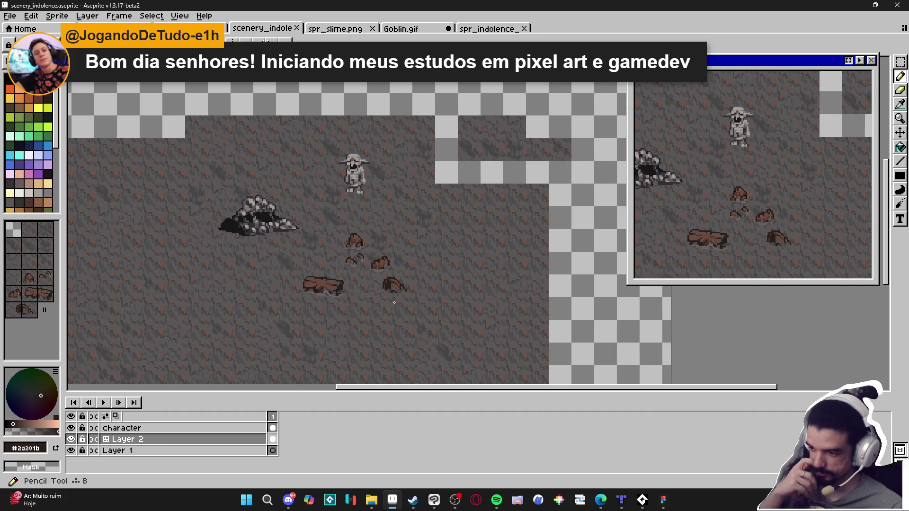
scroll(394, 299, "up", 2)
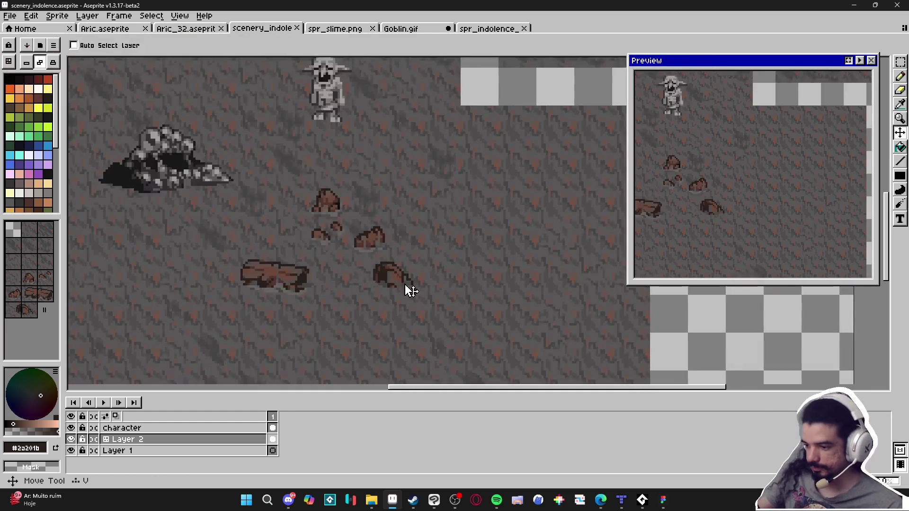
key("m")
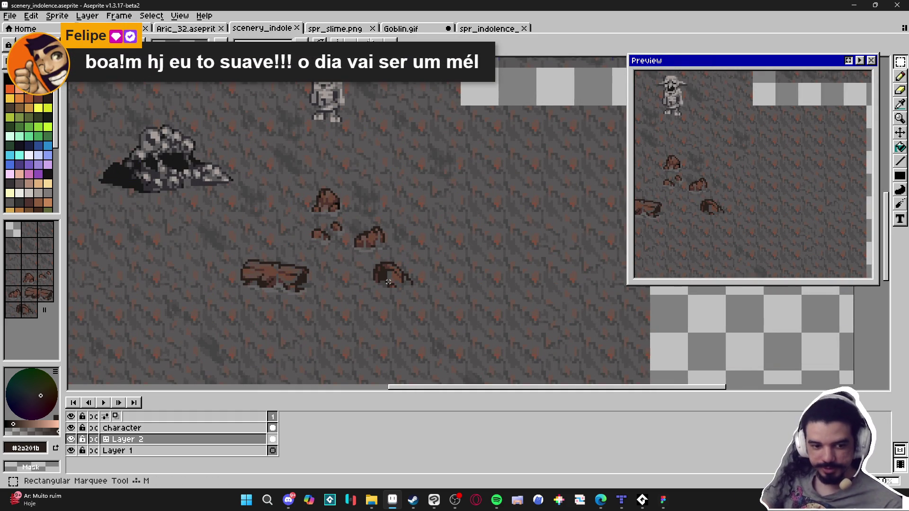
key("ctrl+apostrophe")
Marquee a 32×16 two-tile box around the lower-right rock and start transforming it
left_click_drag(368, 284, 405, 294)
key("ctrl+alt+c")
left_click(757, 277)
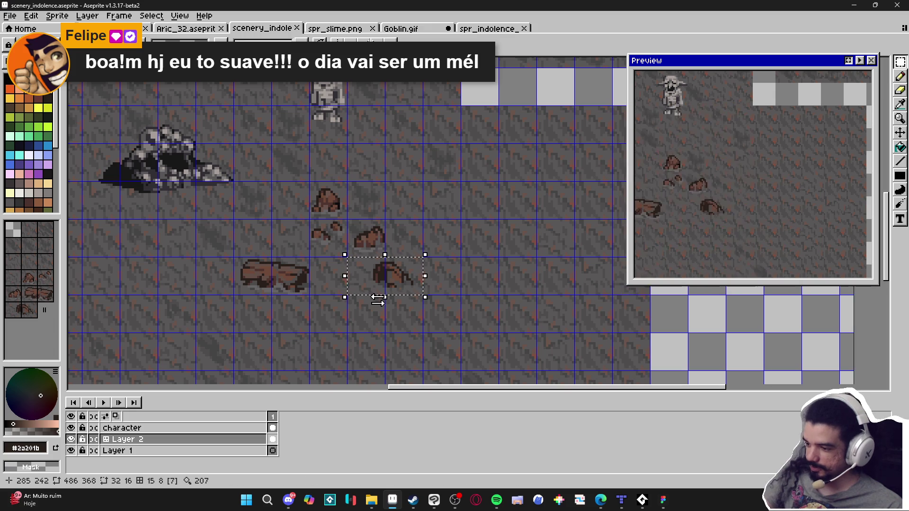
left_click(404, 277)
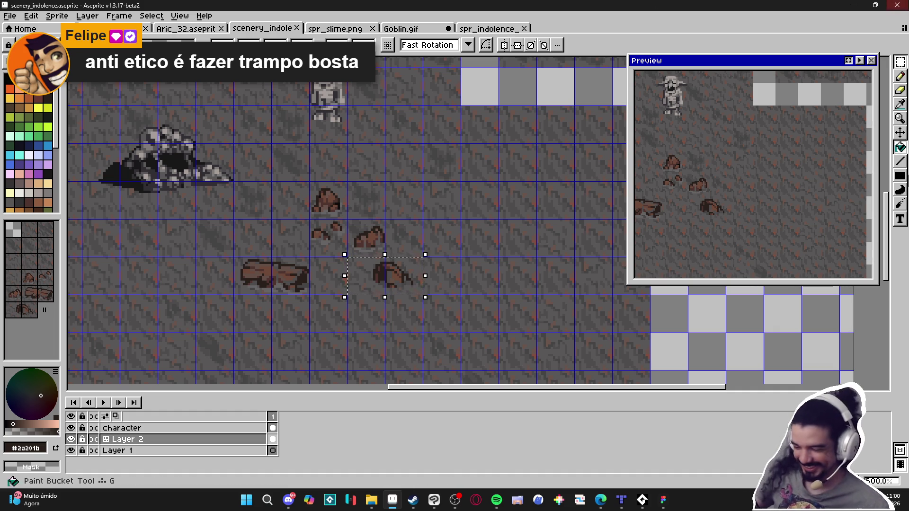
left_click(459, 503)
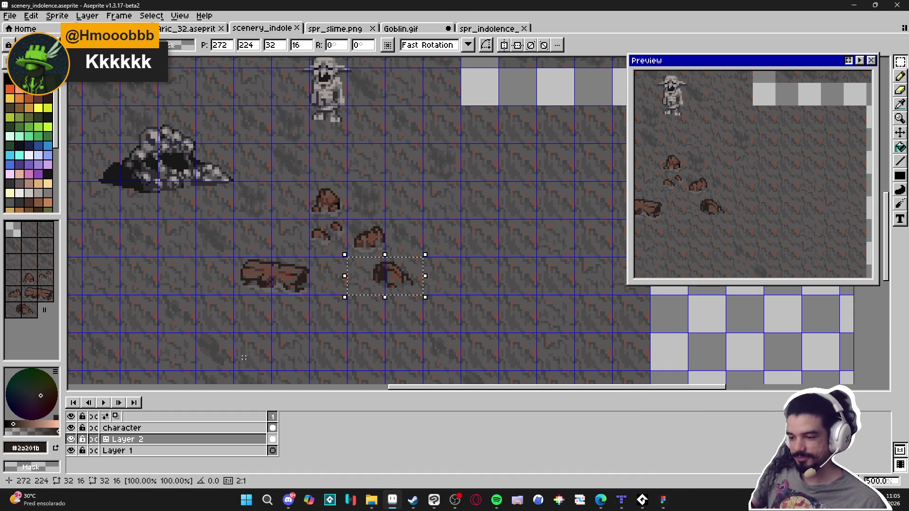
Move the arched rock slightly right, nudge it one pixel left and drop it in place
scroll(431, 286, "down", 1)
key("Return")
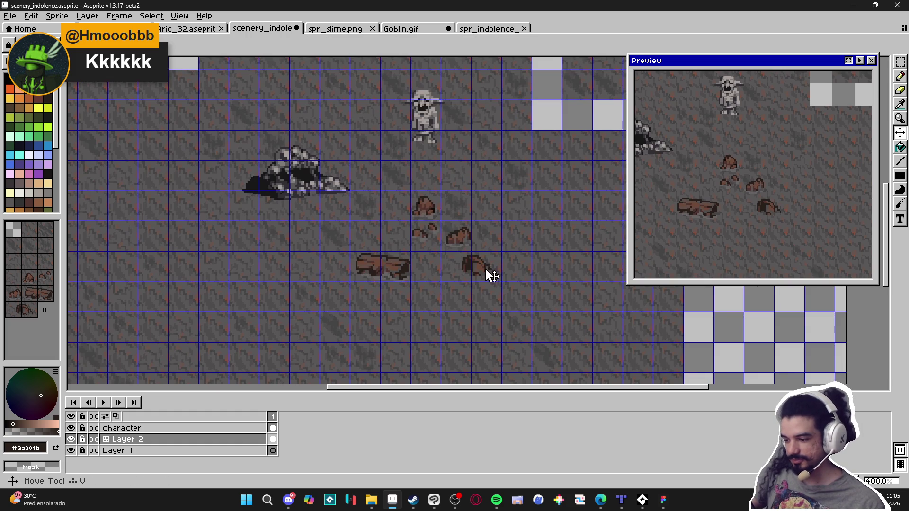
scroll(490, 265, "up", 3)
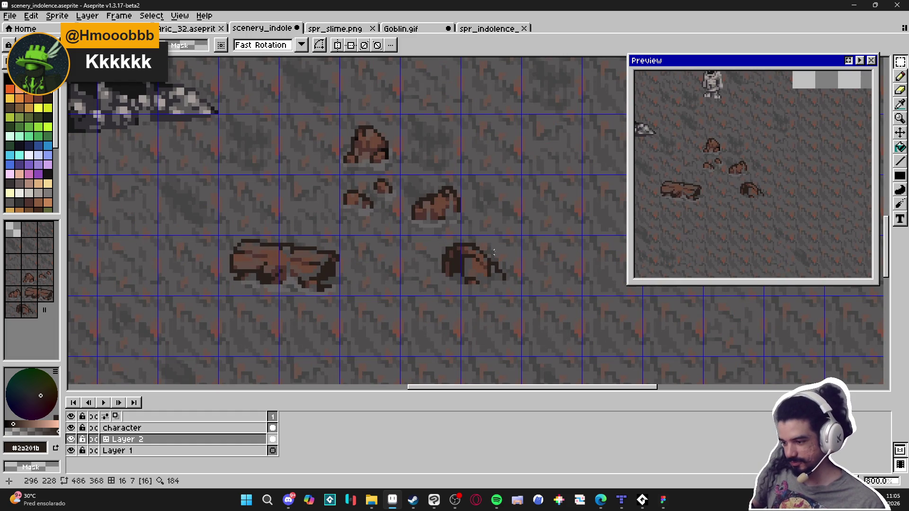
mouse_move(504, 241)
left_mouse_down()
mouse_move(436, 295)
mouse_move(493, 280)
left_mouse_up()
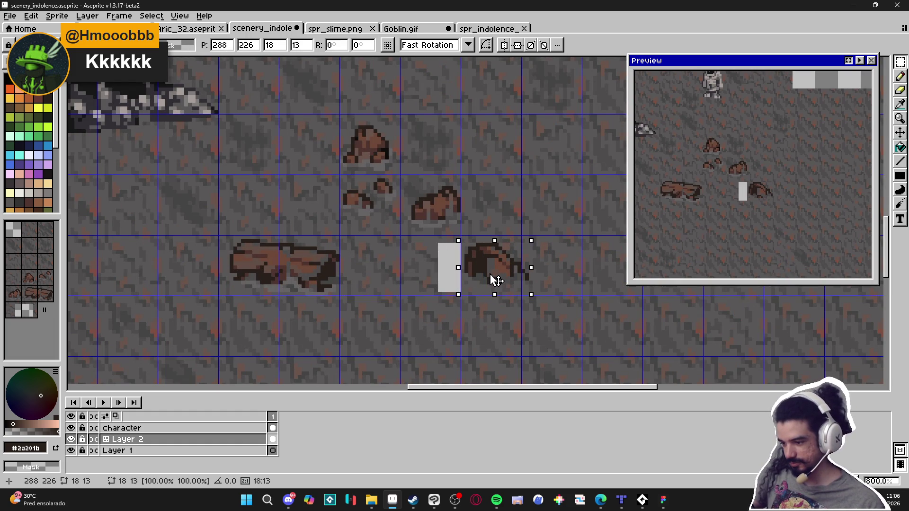
key("Left")
key("ctrl+d")
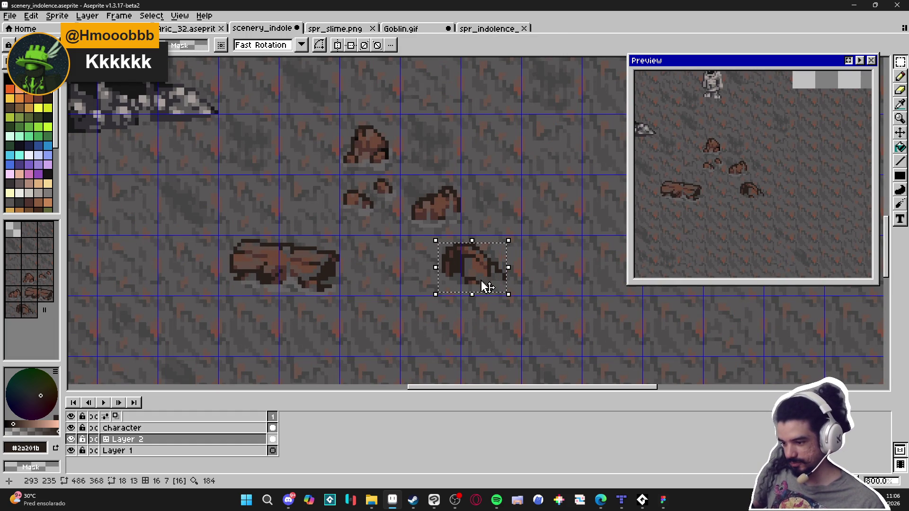
scroll(467, 269, "down", 2)
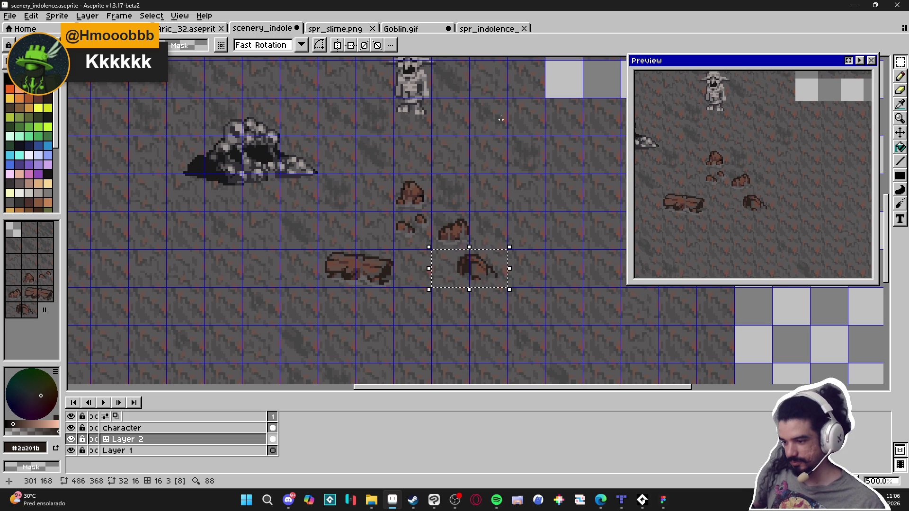
Paste the rock into an empty tile of the rock tileset and save the tileset image
left_click(491, 28)
scroll(320, 227, "up", 4)
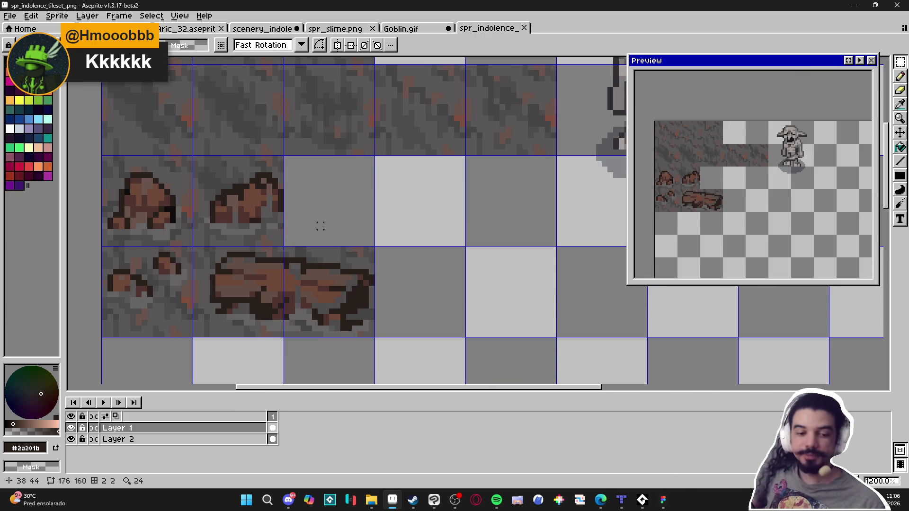
key("ctrl+v")
scroll(349, 215, "up", 1)
mouse_move(436, 217)
left_mouse_down()
mouse_move(335, 202)
mouse_move(302, 210)
left_mouse_up()
key("ctrl+s")
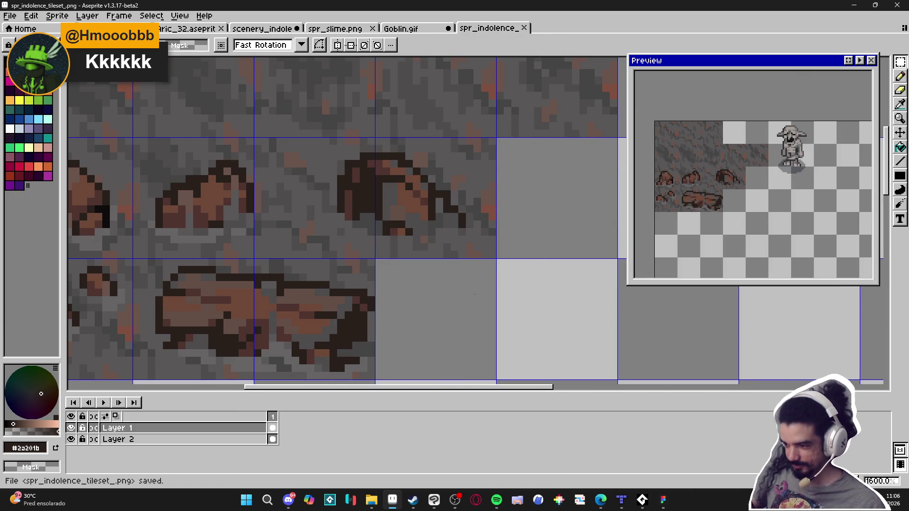
left_click(622, 500)
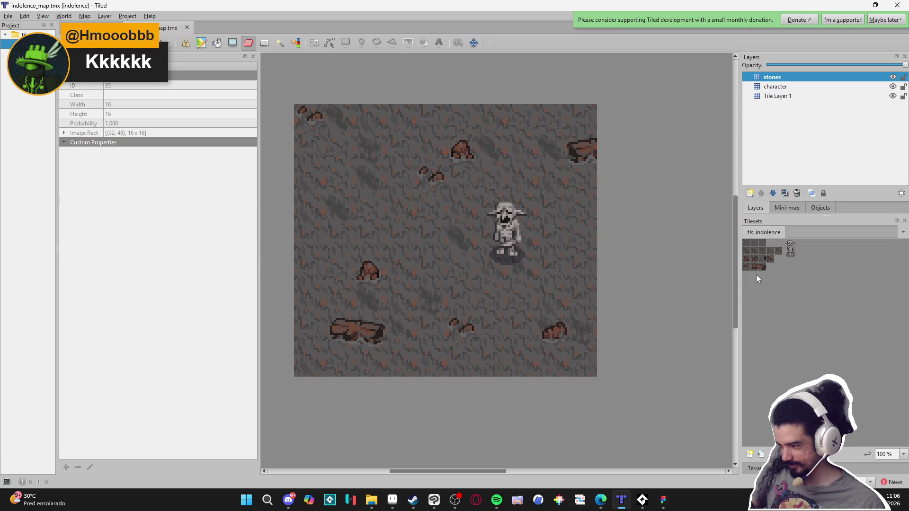
Stamp the new rock tile at two spots on the stones layer, clear the selection and save the map
left_click(764, 260)
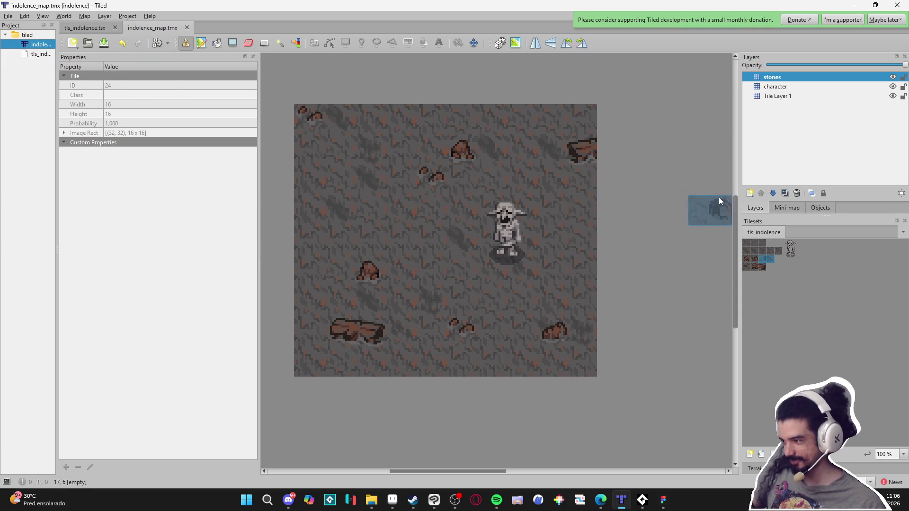
left_click(360, 259)
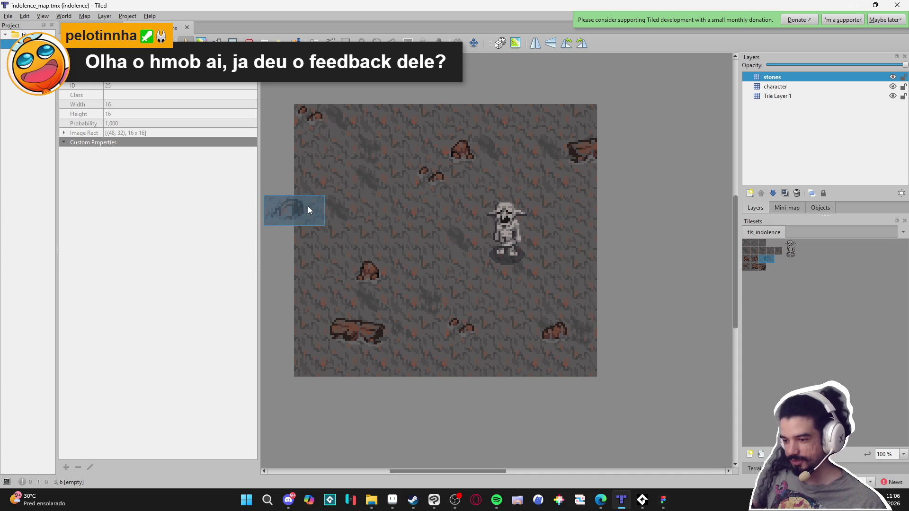
left_click(346, 215)
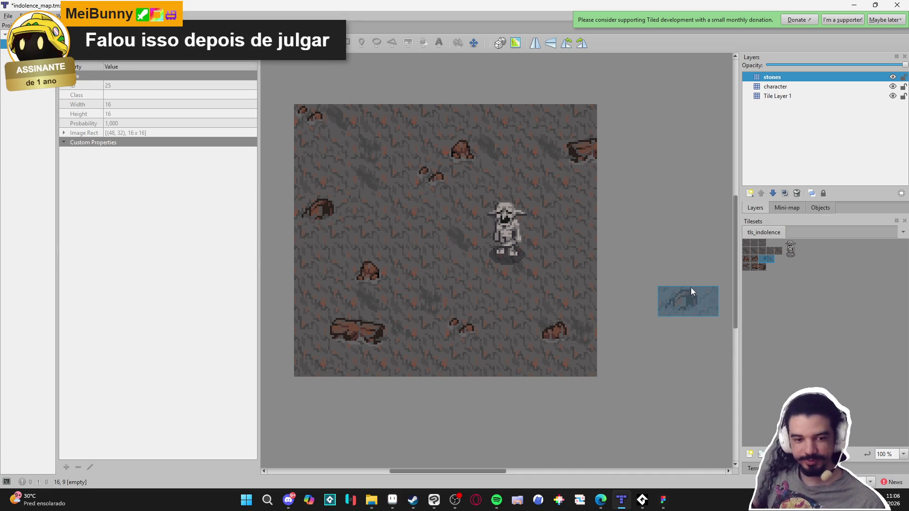
key("s")
left_click(682, 279)
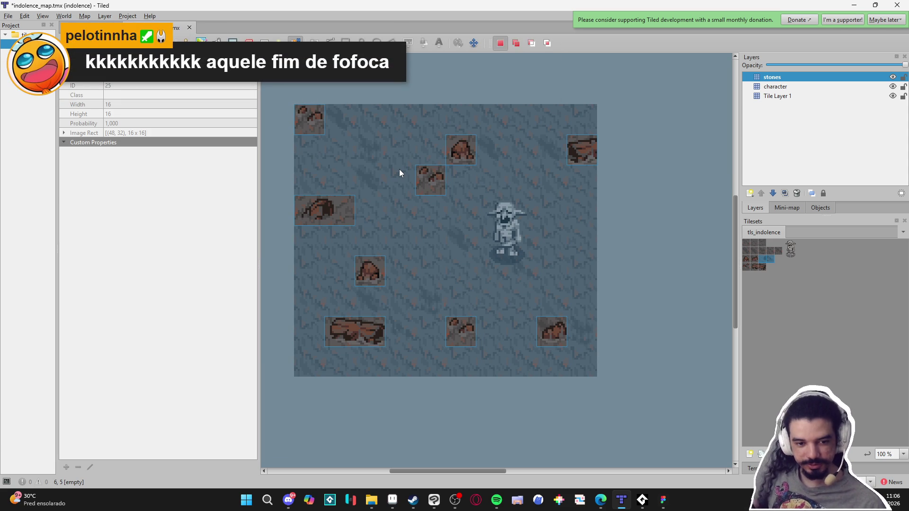
left_click(359, 95)
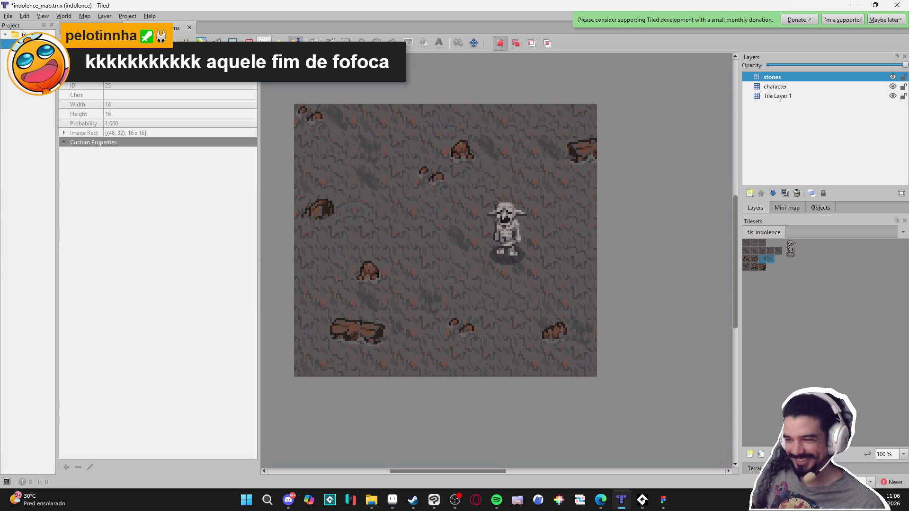
scroll(457, 242, "left", 1)
key("ctrl+s")
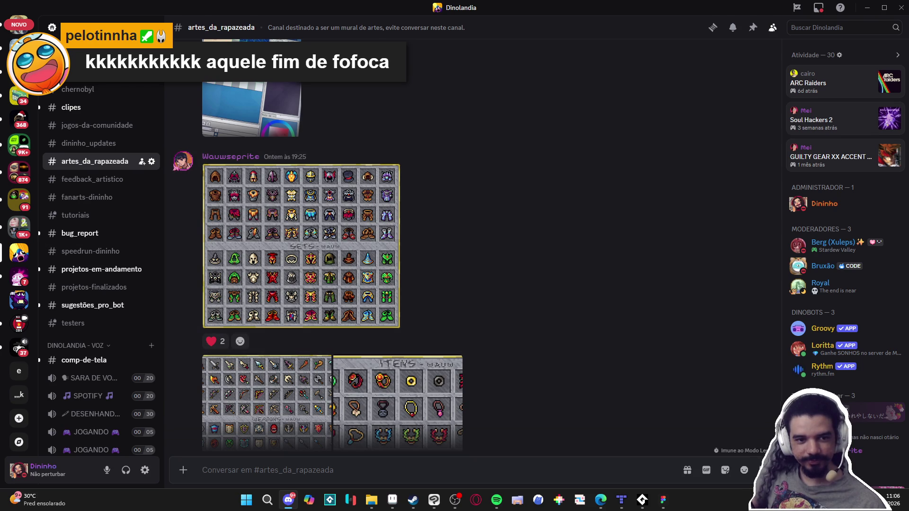
left_click(330, 279)
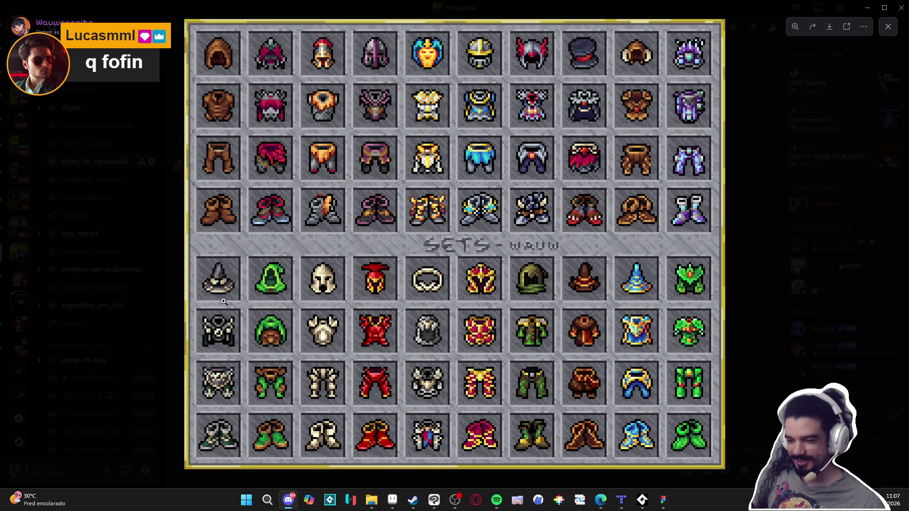
key("Escape")
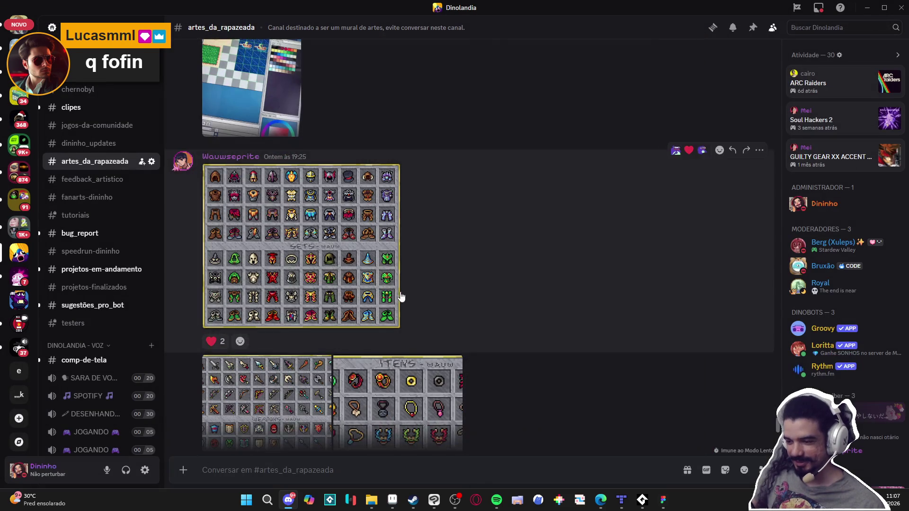
scroll(391, 309, "down", 3)
left_click(318, 308)
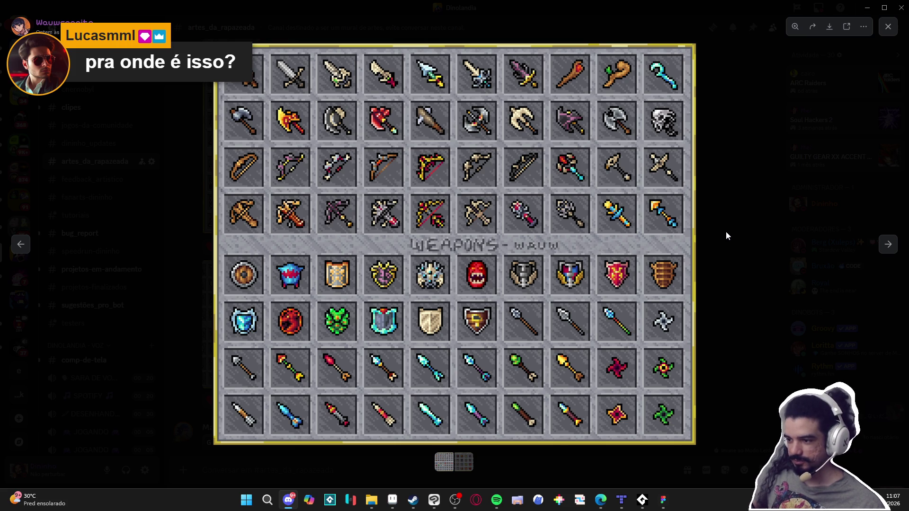
left_click(726, 232)
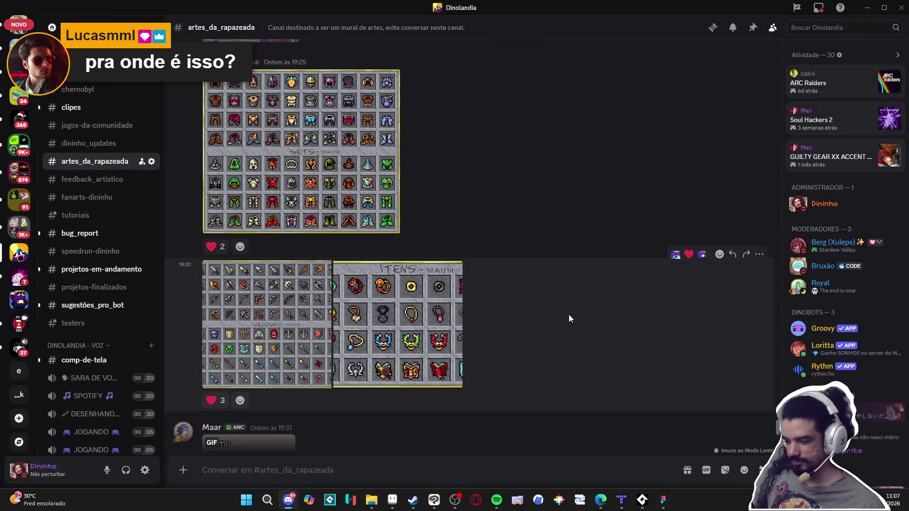
left_click(449, 327)
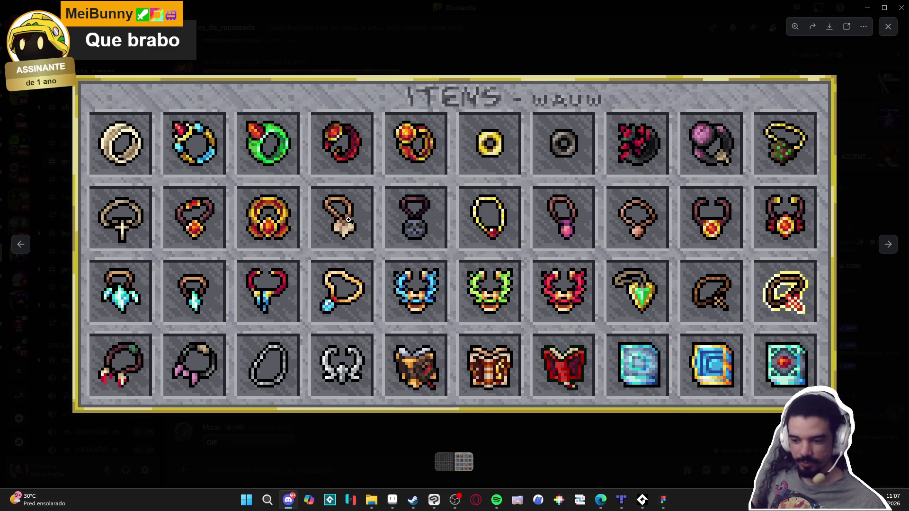
left_click(846, 193)
scroll(421, 346, "down", 3)
scroll(423, 342, "down", 6)
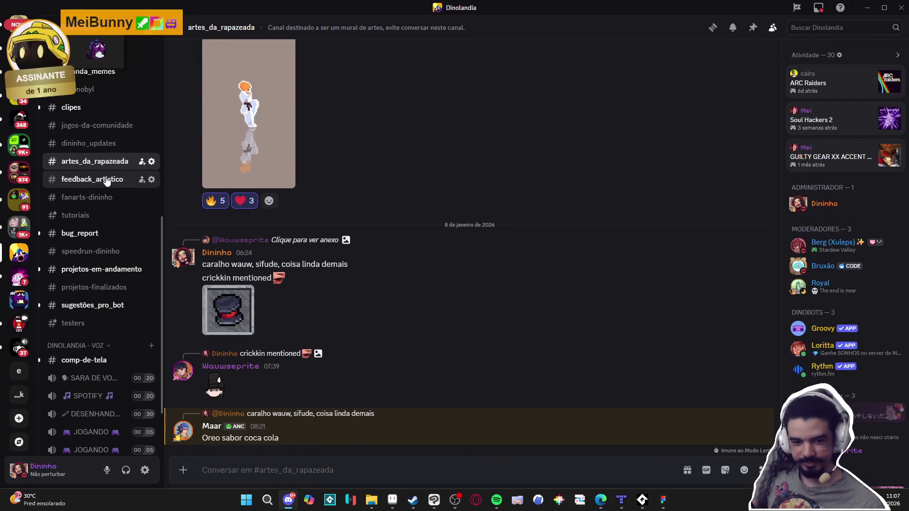
Go to #feedback_artistico and open the BossElemental4.aseprite attachment in Aseprite
left_click(102, 179)
scroll(417, 259, "down", 10)
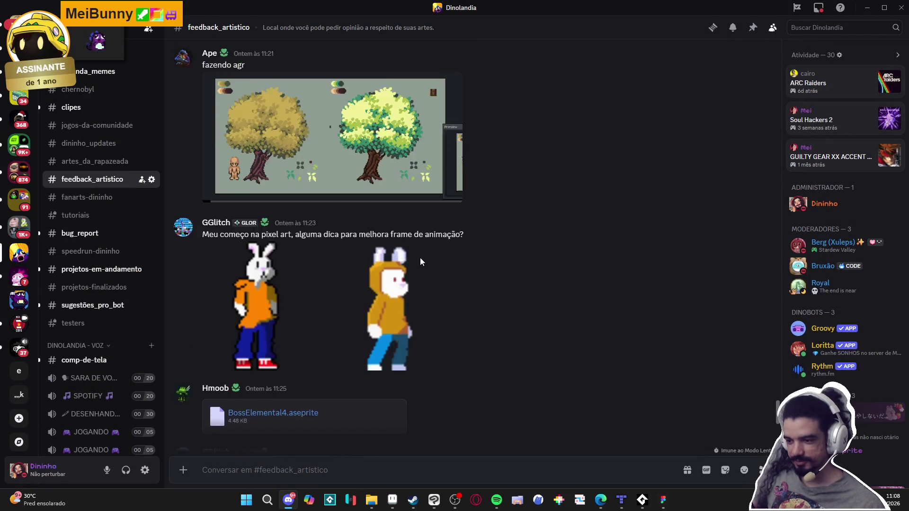
scroll(421, 257, "up", 6)
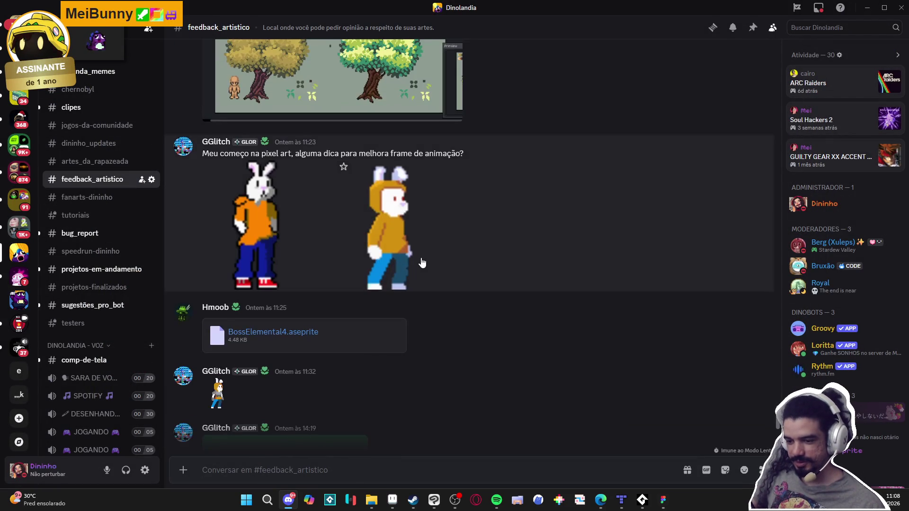
scroll(422, 260, "up", 3)
scroll(422, 263, "down", 4)
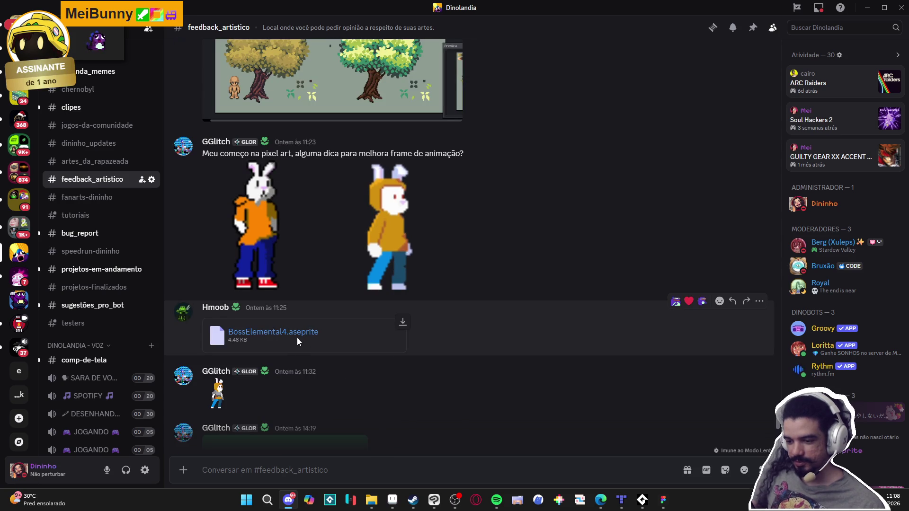
left_click(403, 322)
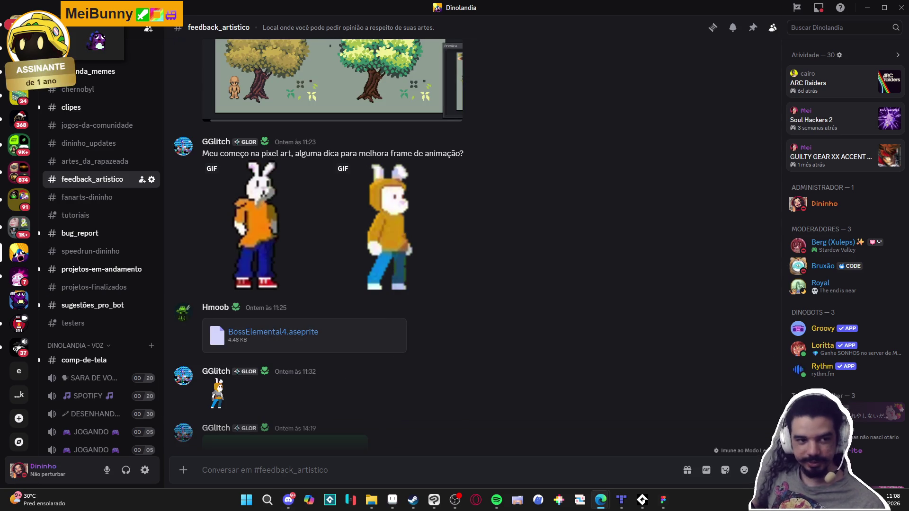
scroll(483, 229, "up", 8)
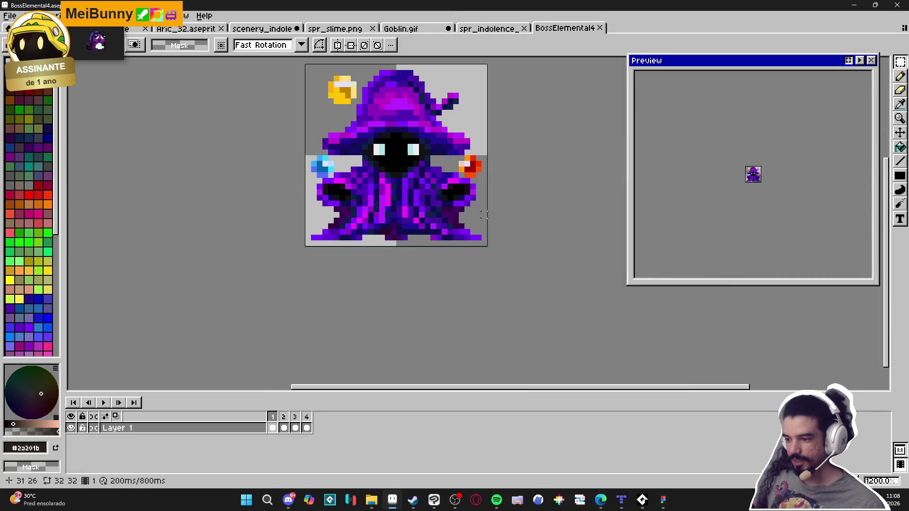
key("b")
scroll(383, 196, "down", 3)
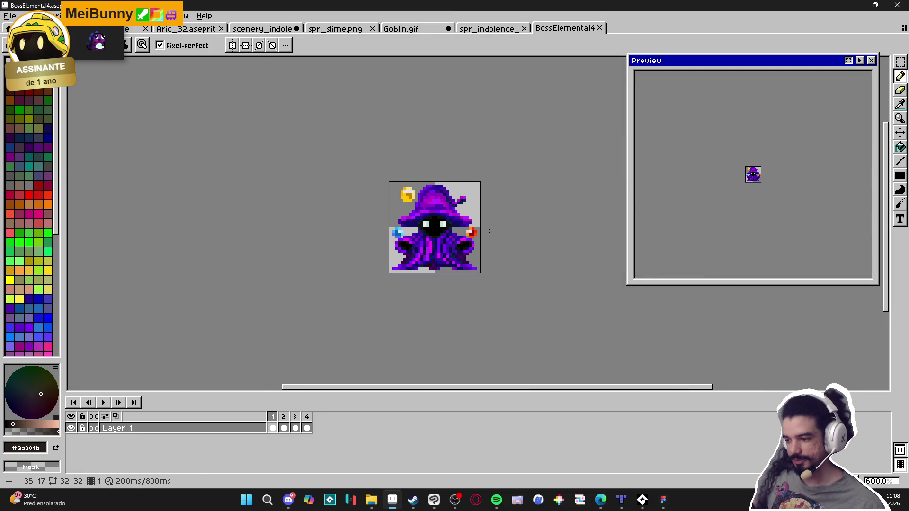
Enlarge the canvas evenly to 70×64 pixels in Canvas Size and confirm
key("ctrl+alt+c")
left_click_drag(483, 230, 540, 231)
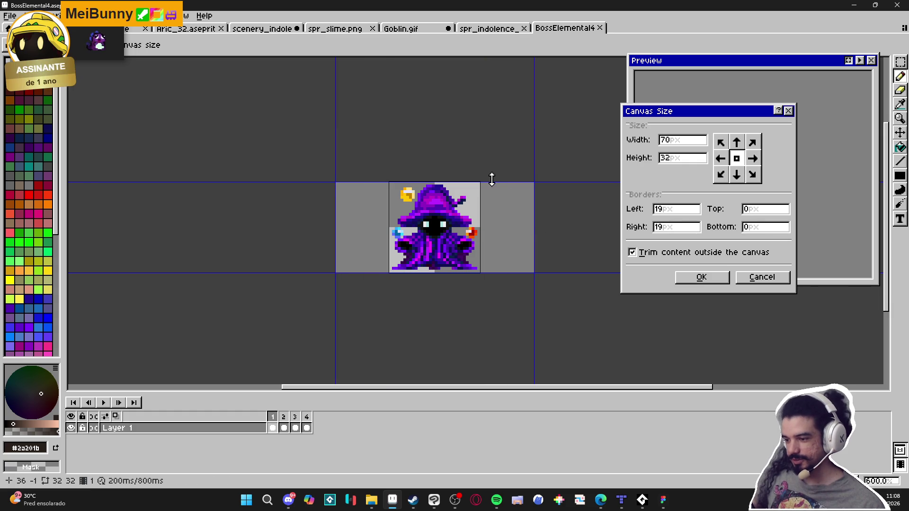
left_click_drag(492, 179, 491, 133)
left_click(704, 280)
Centre the enlarged canvas and wizard in the view, then choose a different palette preset
left_click_drag(516, 260, 530, 307)
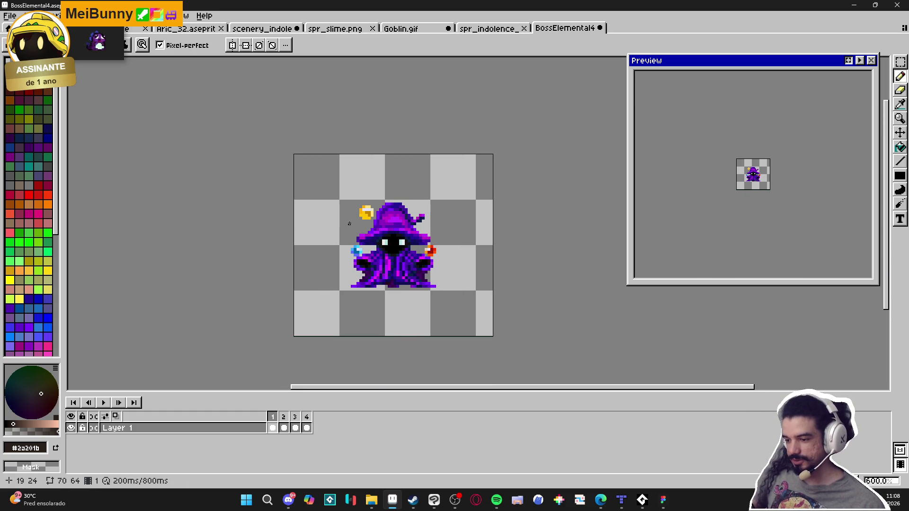
scroll(751, 184, "up", 2)
left_click_drag(751, 184, 777, 258)
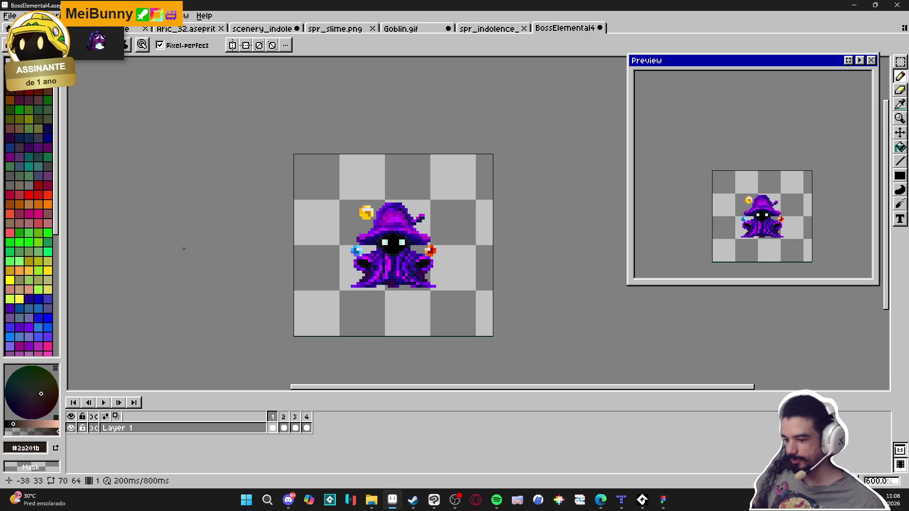
scroll(31, 144, "down", 5)
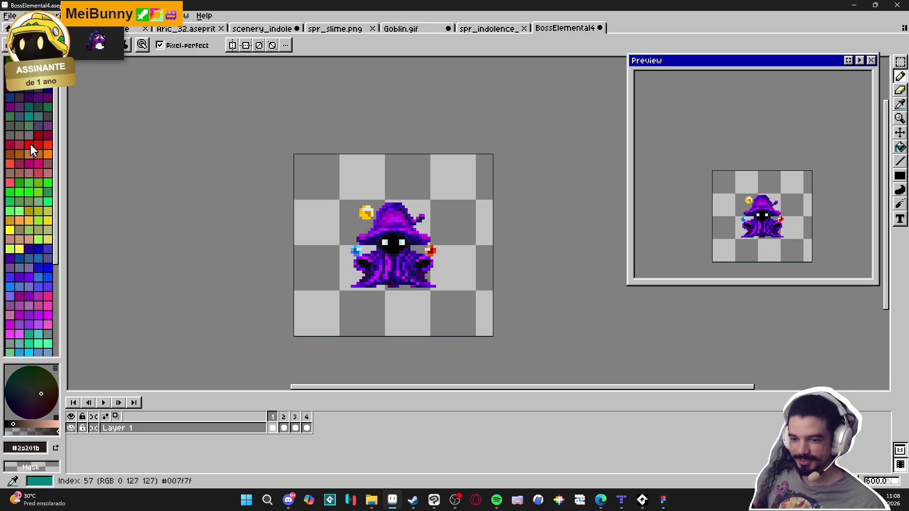
scroll(30, 143, "up", 5)
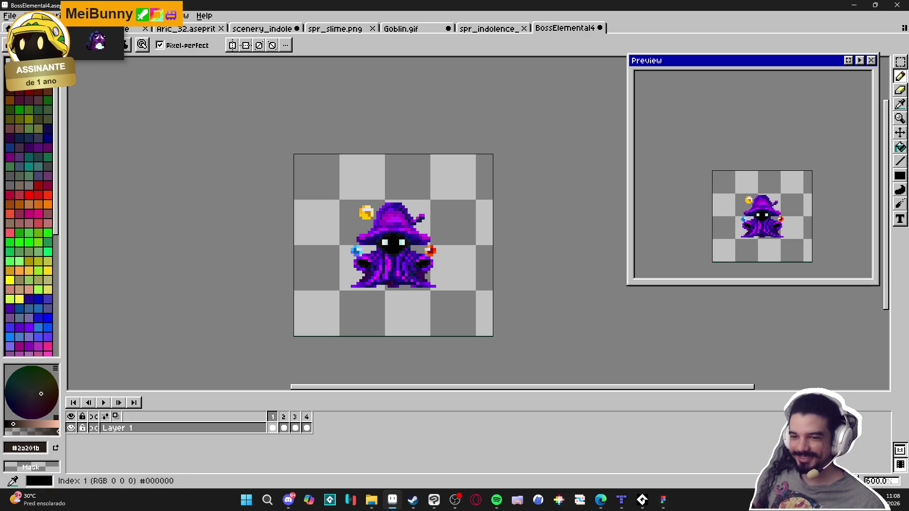
left_click(19, 61)
left_click(146, 168)
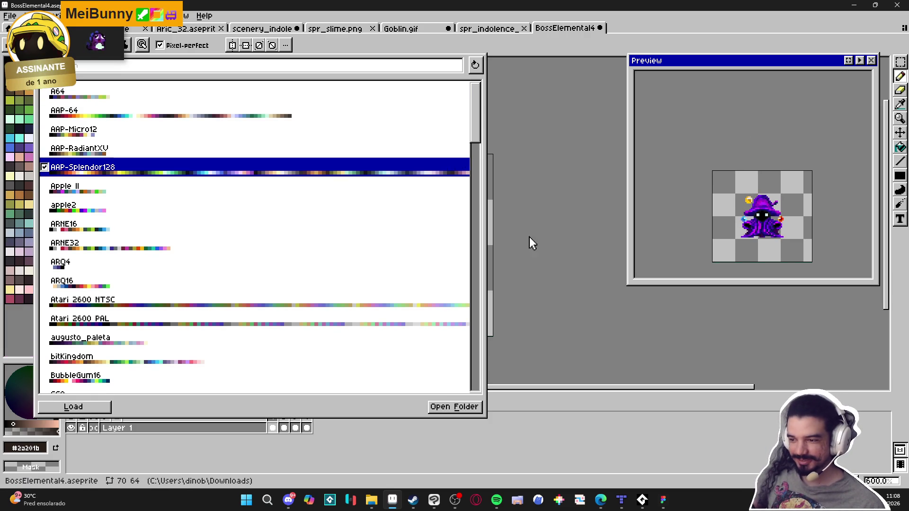
Show the wizard's first frame and choose olive green as the drawing colour
left_click(526, 238)
left_click(284, 429)
left_click(274, 429)
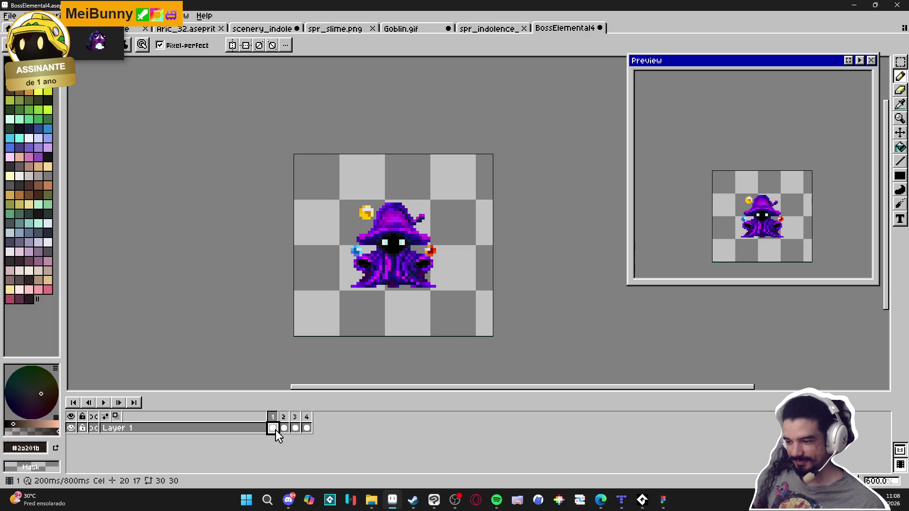
scroll(348, 304, "right", 1)
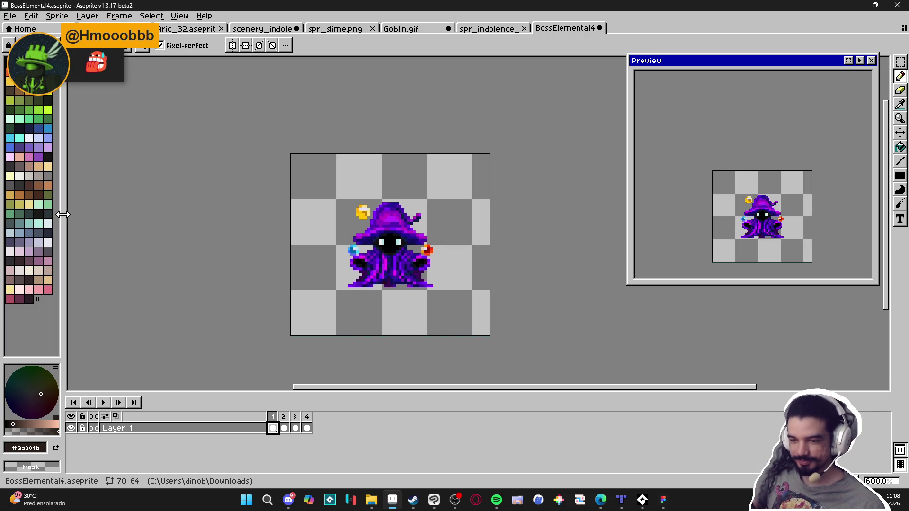
left_click(48, 199)
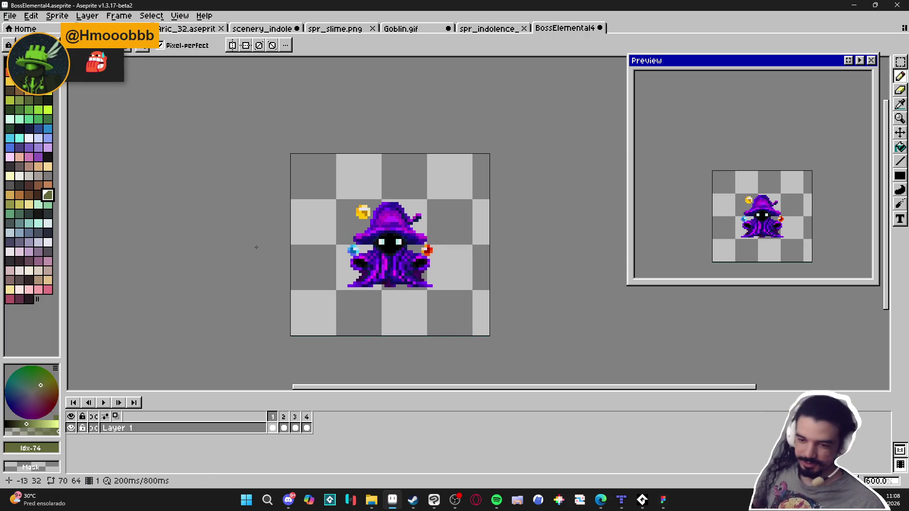
Add a new layer and move Layer 2 beneath Layer 1 in the timeline
key("shift+n")
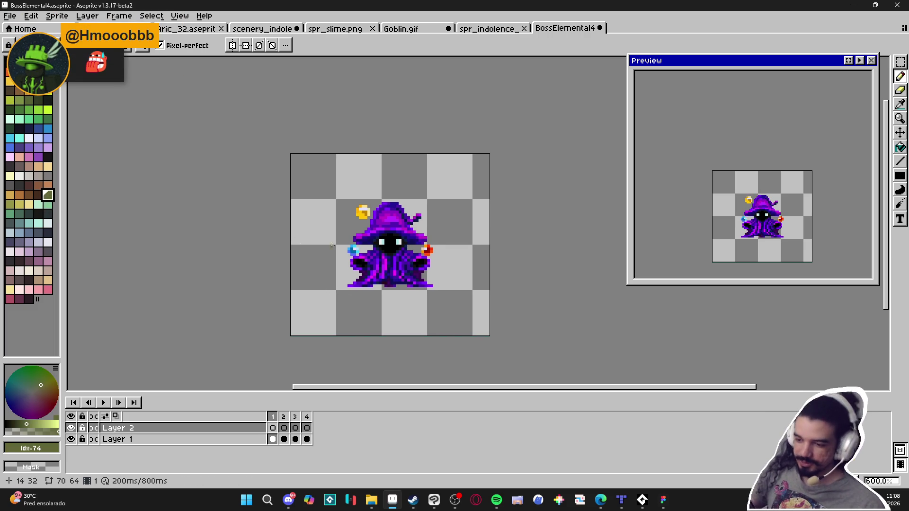
left_click(252, 439)
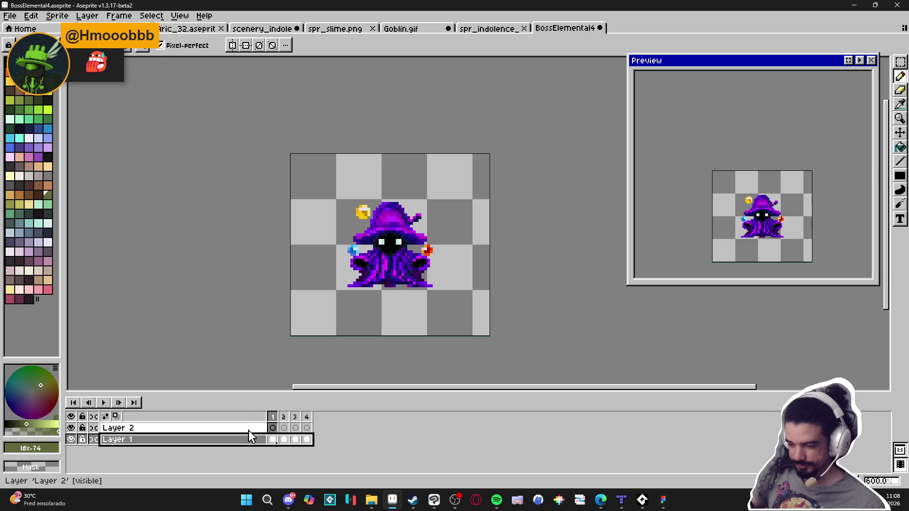
mouse_move(251, 432)
left_mouse_down()
mouse_move(258, 453)
mouse_move(262, 445)
left_mouse_up()
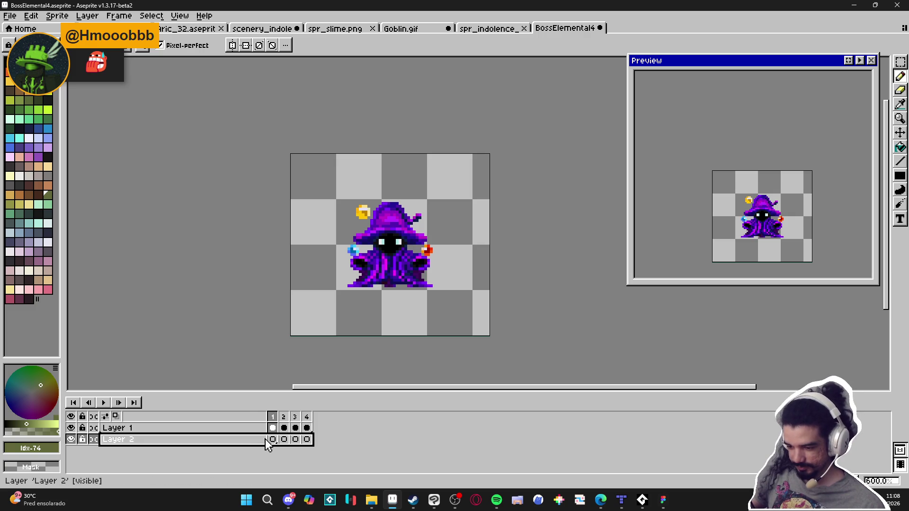
key("g")
key("f")
left_click_drag(285, 417, 313, 419)
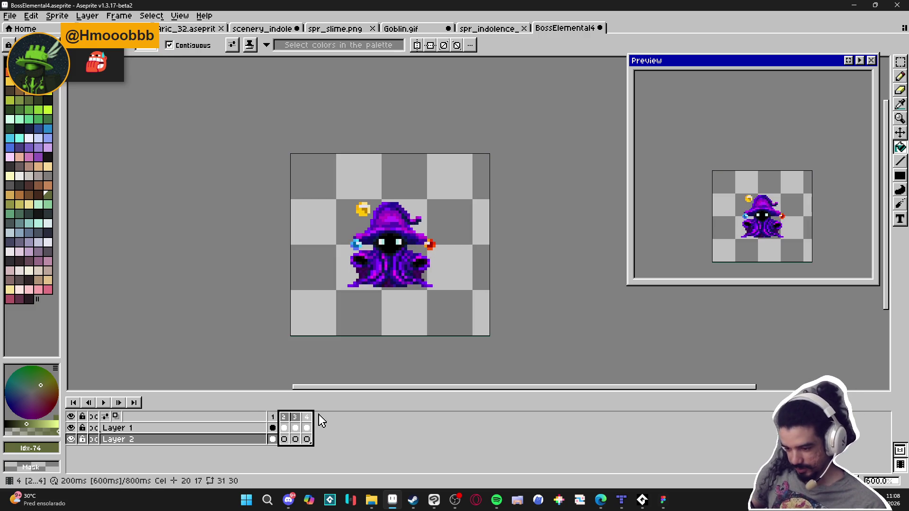
Delete frames 2–4, add a second frame and zoom in on the wizard
key("alt+c")
key("alt+n")
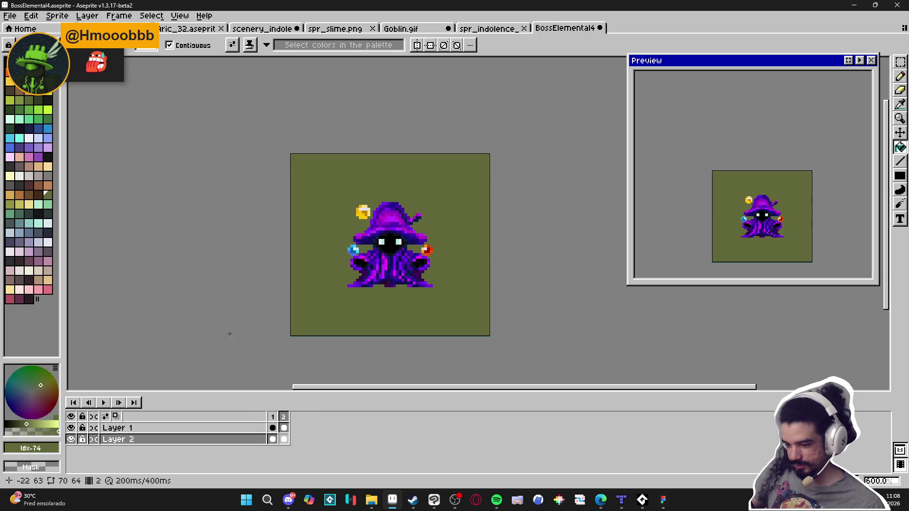
scroll(355, 246, "up", 4)
key("v")
key("Up")
Pencil black pixels, sampled from the face, beside the wizard's left eye
key("b")
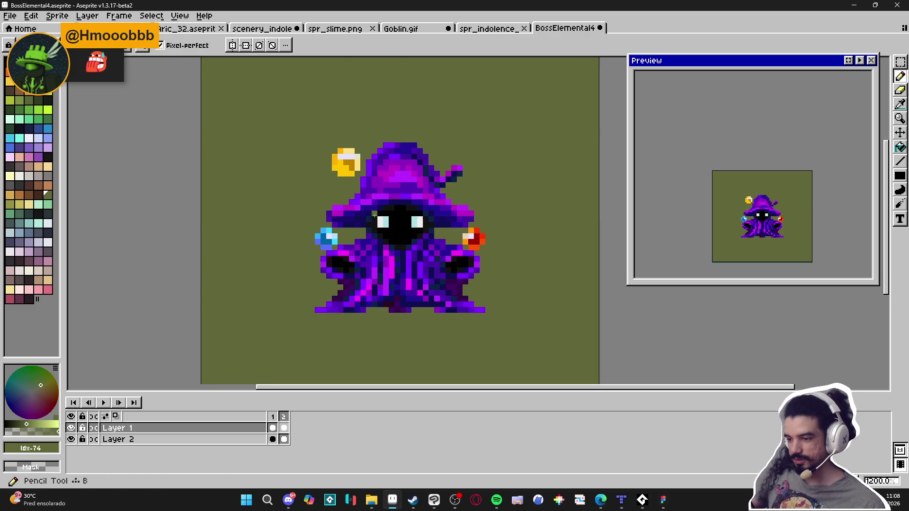
scroll(384, 225, "up", 2)
scroll(386, 249, "up", 3)
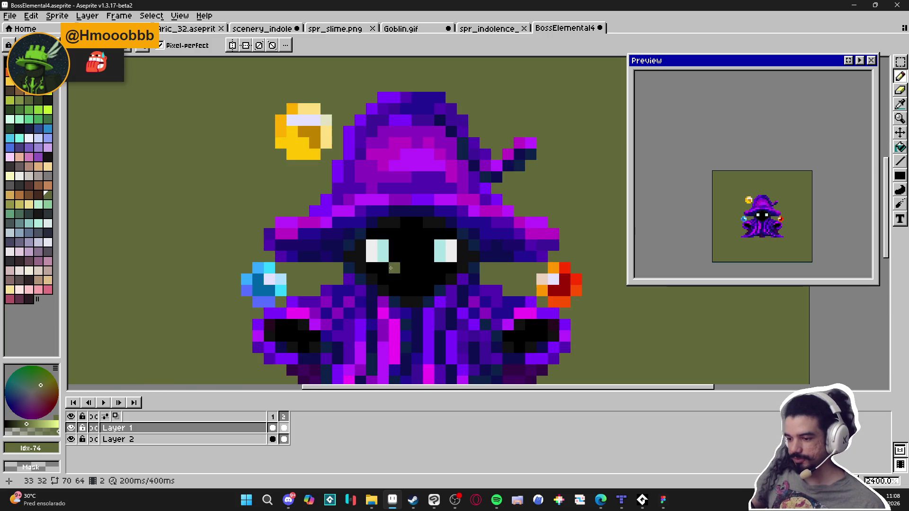
left_click(383, 280, "alt")
mouse_move(375, 284)
left_mouse_down()
mouse_move(361, 244)
mouse_move(351, 254)
mouse_move(398, 223)
mouse_move(451, 223)
mouse_move(463, 257)
left_mouse_up()
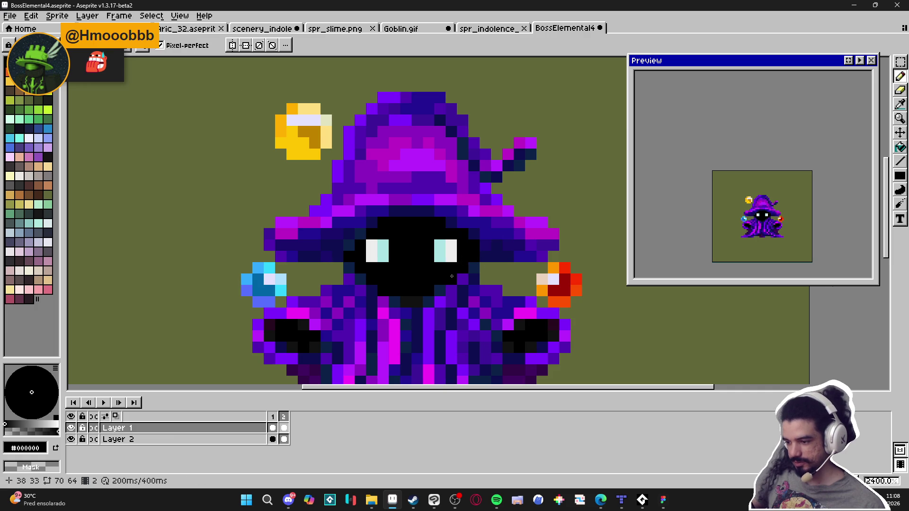
scroll(414, 304, "down", 3)
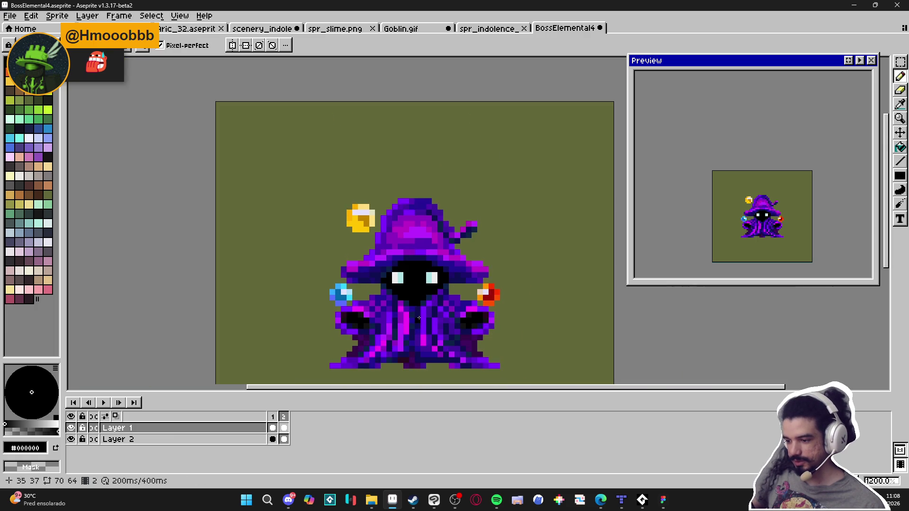
scroll(411, 211, "up", 1)
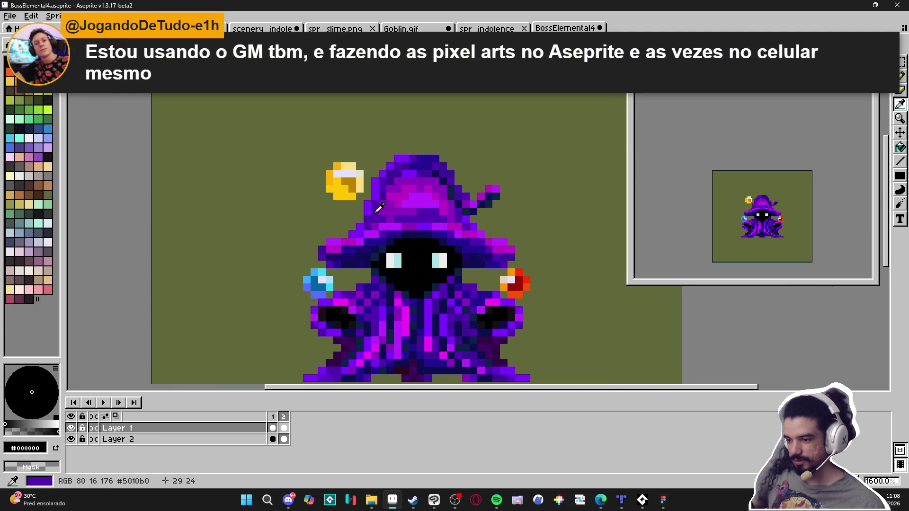
Sample hat purples #8c14bc, #bd10c5 and #5010b0 and paint them as swatch blocks top-left
left_click(381, 207, "alt")
scroll(400, 217, "down", 1)
left_click(374, 210, "alt")
left_click(268, 161)
scroll(270, 157, "up", 1)
left_click(408, 199, "alt")
left_click(251, 142)
left_click(18, 416)
left_click(220, 152)
key("ctrl+z")
left_click(226, 155)
Add a black swatch block, sampled from the face, left of the purple swatches
left_click_drag(323, 227, 320, 216)
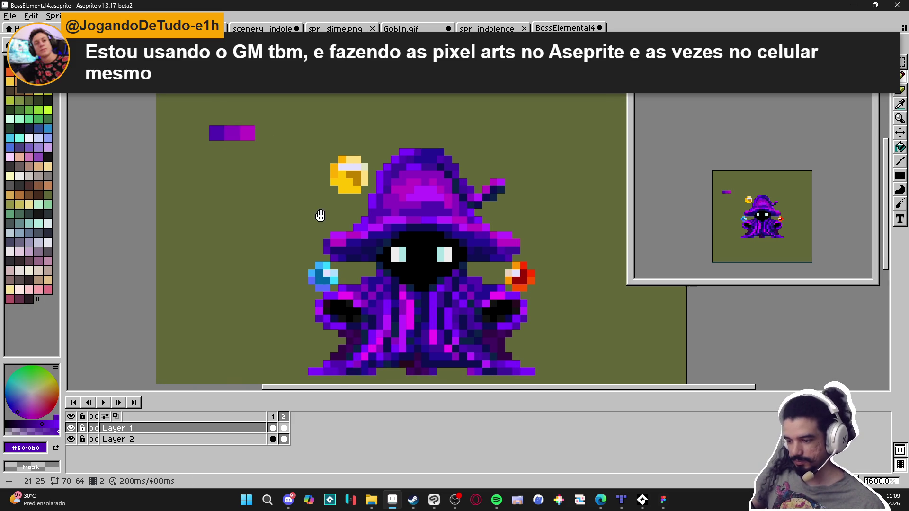
left_click_drag(324, 263, 318, 262)
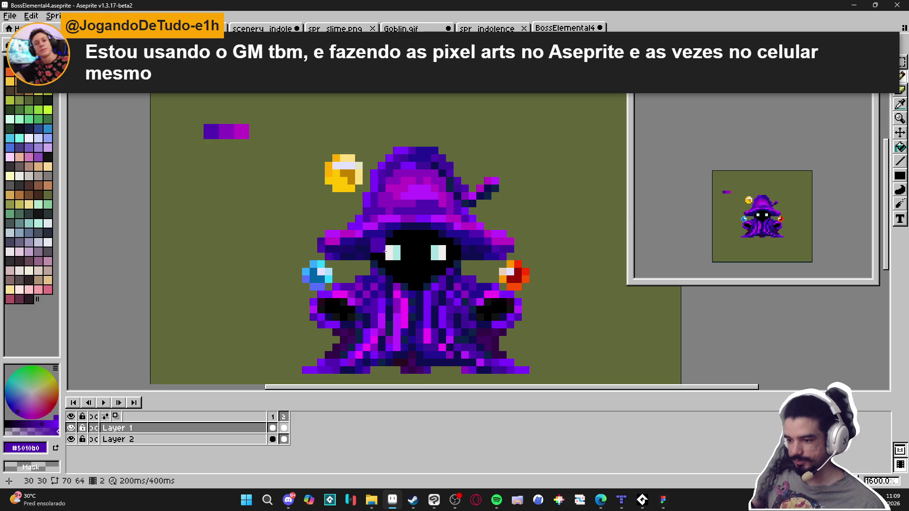
left_click(410, 258, "alt")
left_click(196, 131)
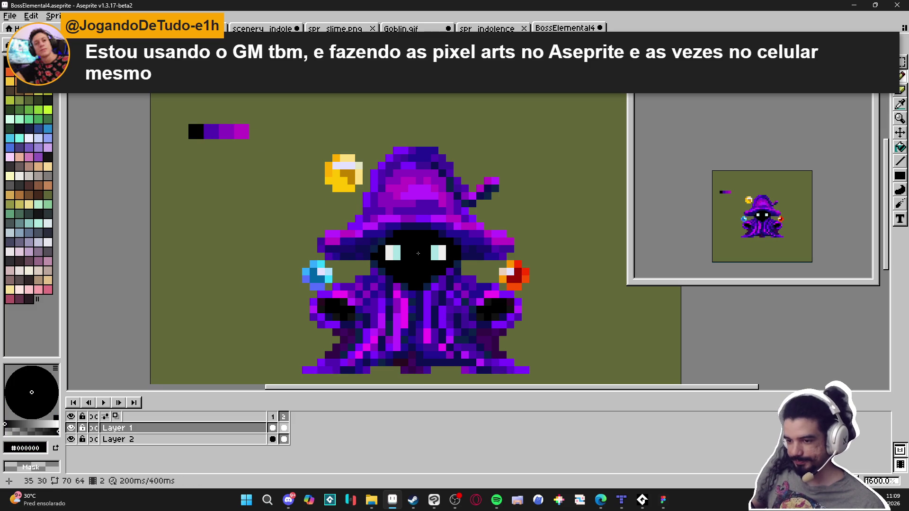
Bucket-fill a hat area with bright purple #bd29ff and marquee-select the wizard
left_click(389, 253, "alt")
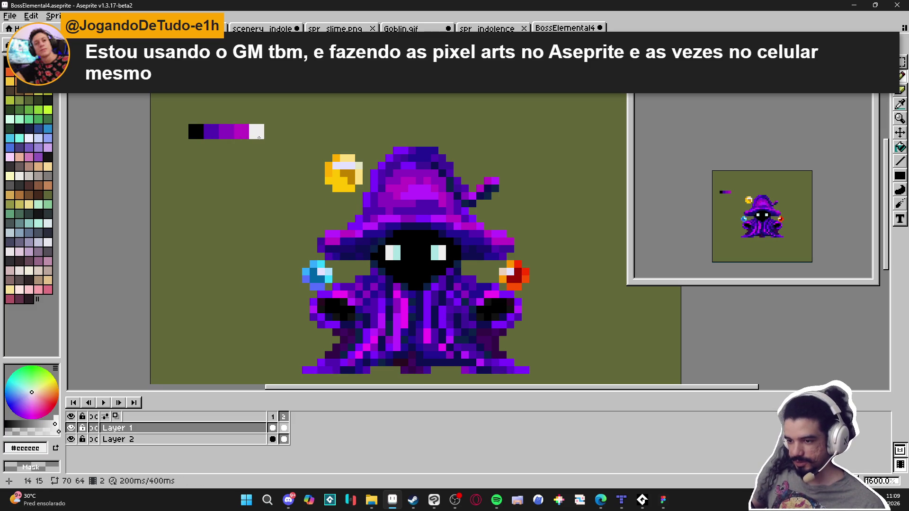
left_click(375, 229, "alt")
key("g")
left_click(406, 208)
key("m")
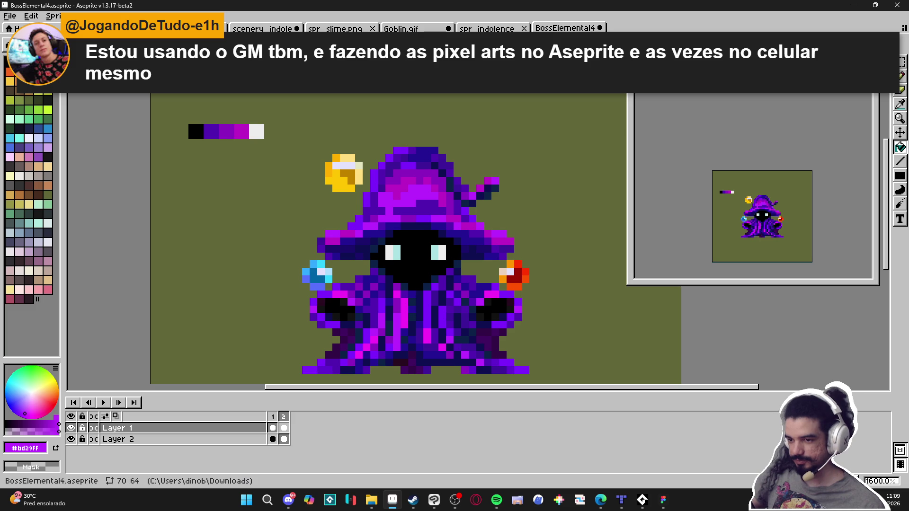
scroll(380, 156, "down", 1)
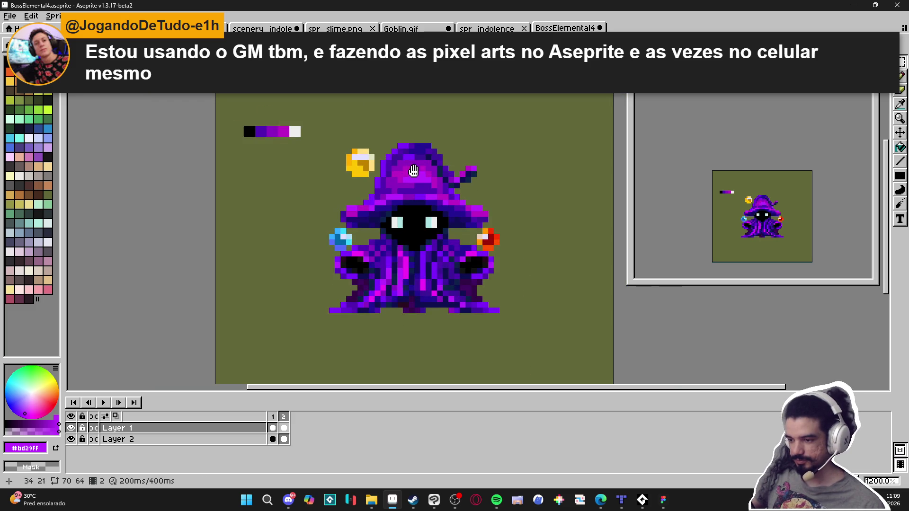
mouse_move(318, 126)
left_mouse_down()
mouse_move(522, 337)
mouse_move(551, 353)
left_mouse_up()
Bucket-fill the hat and robe's purple, magenta, dark-purple and navy shades with bright purple #bd29ff
key("g")
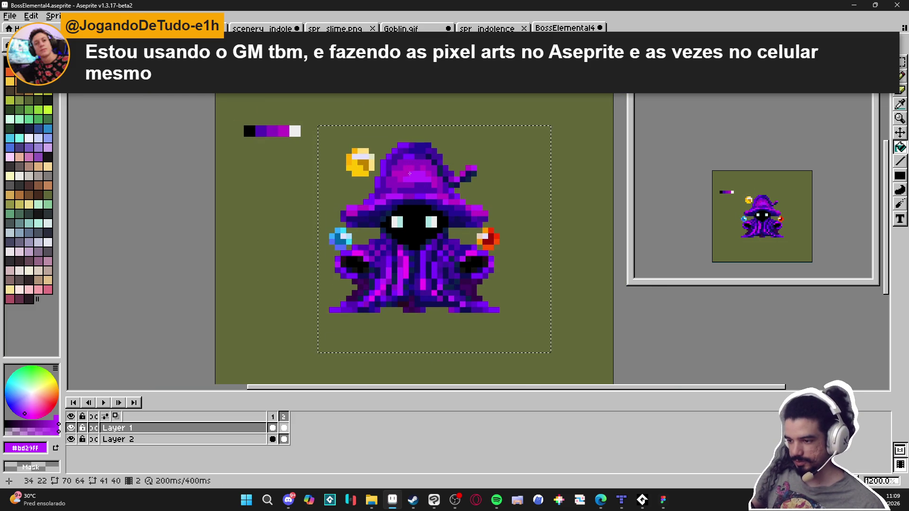
left_click(418, 153)
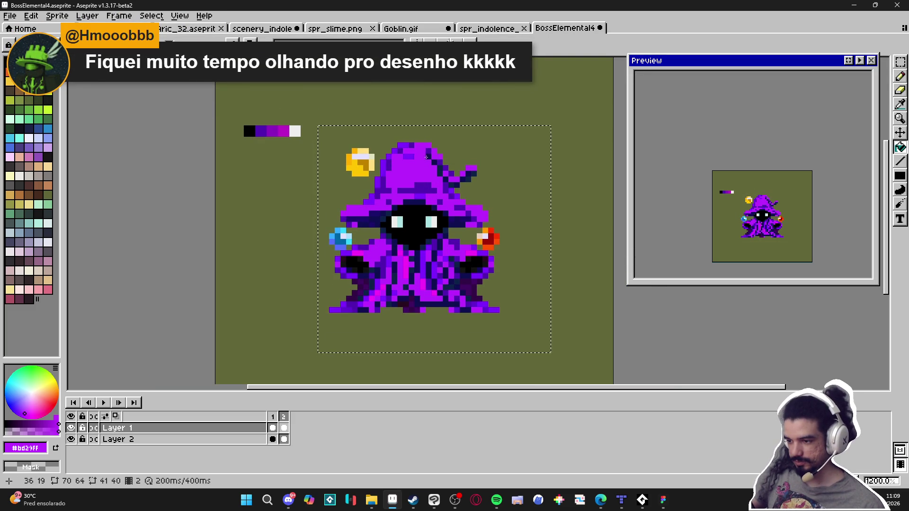
left_click(435, 162)
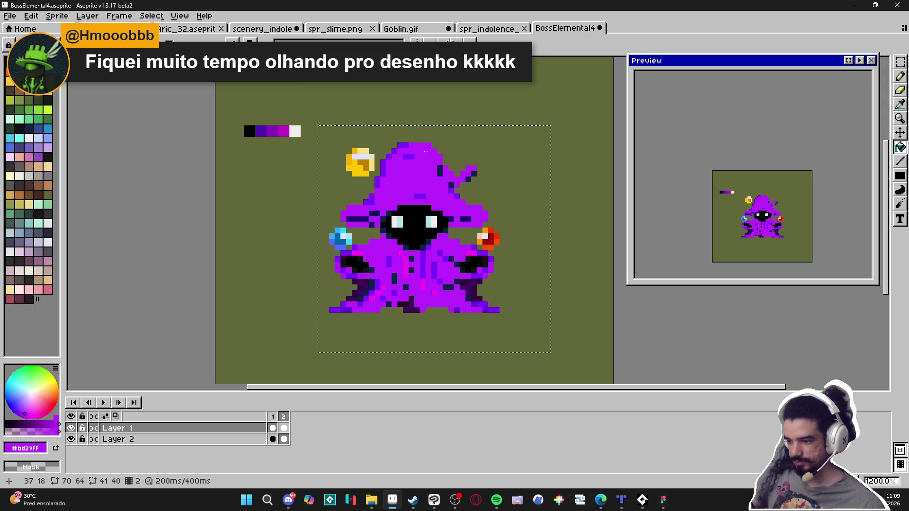
left_click(419, 286)
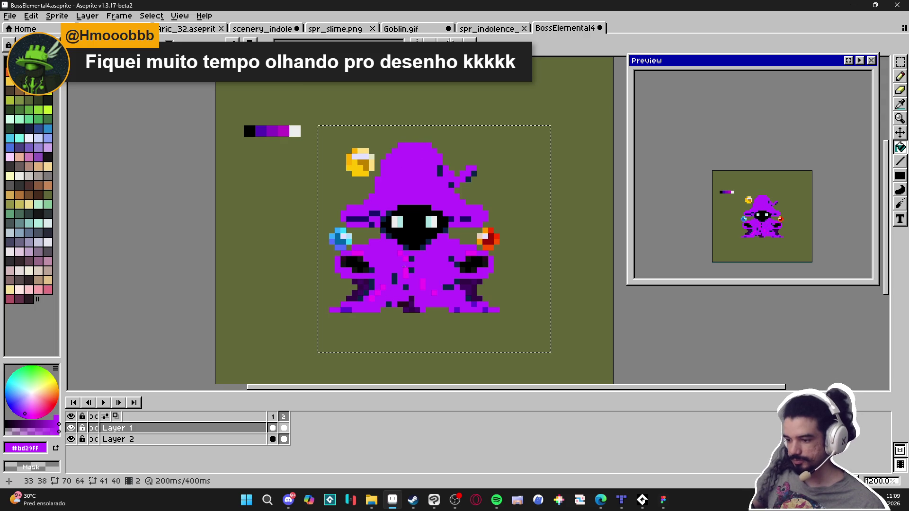
left_click(391, 303)
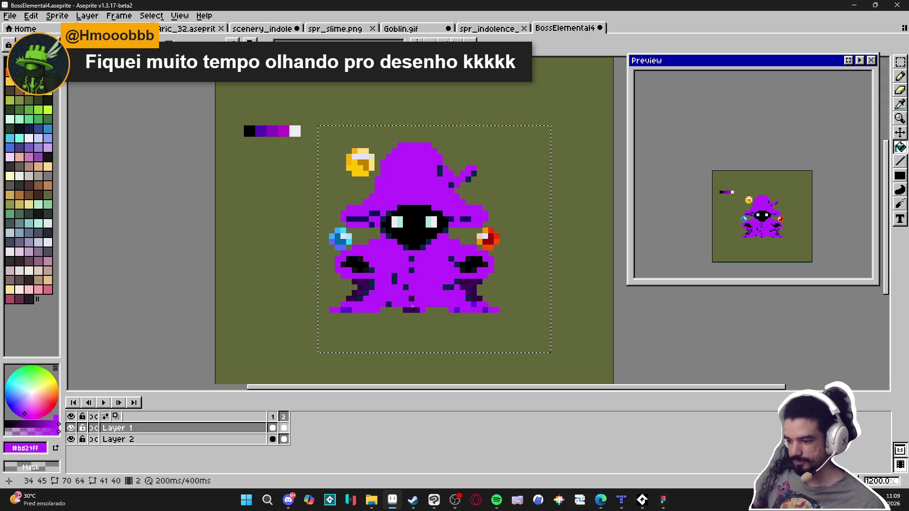
left_click(396, 280)
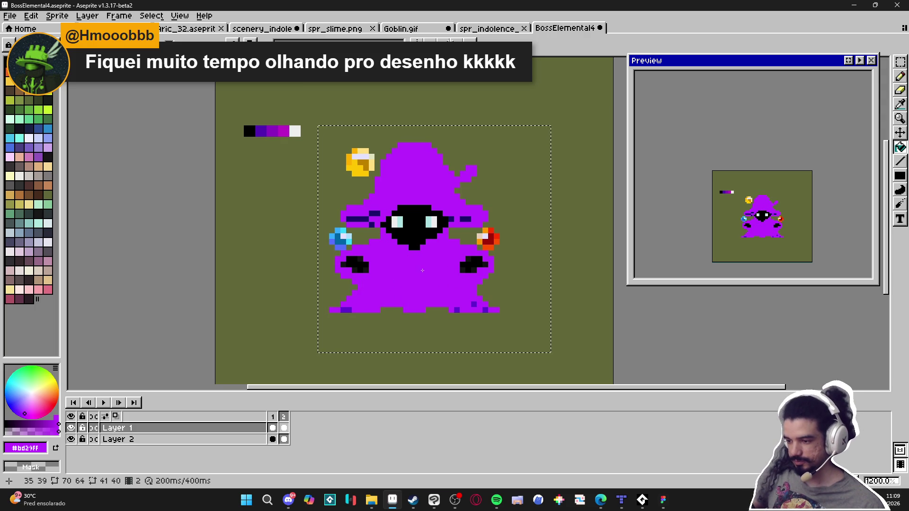
Pencil leftover robe-edge pixels bright purple, deselect, add a purple block, and open New Sprite
key("b")
left_click(474, 304)
left_click(486, 310)
left_click(457, 311)
key("ctrl+d")
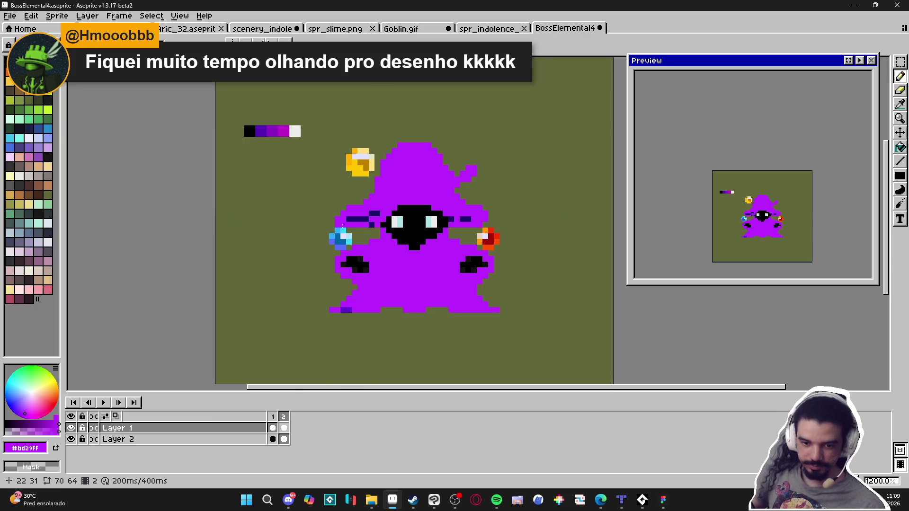
left_click(324, 229)
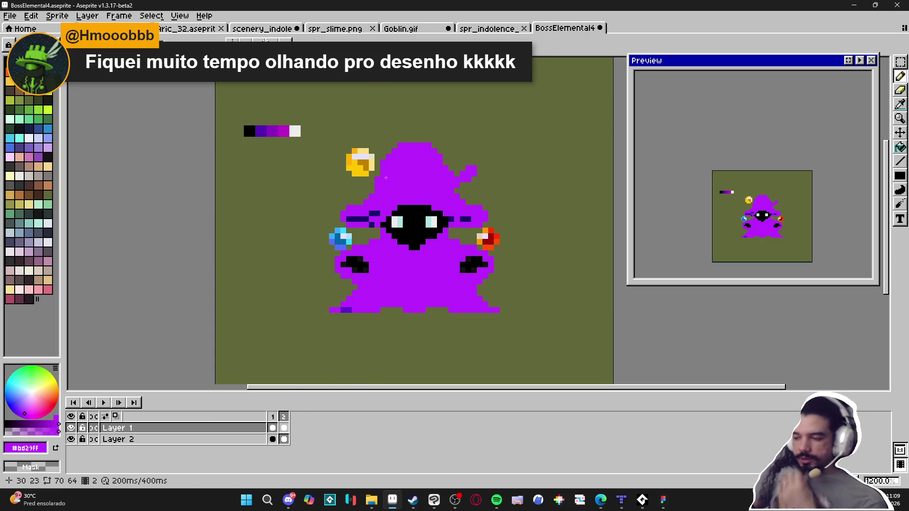
left_click(10, 16)
left_click(21, 29)
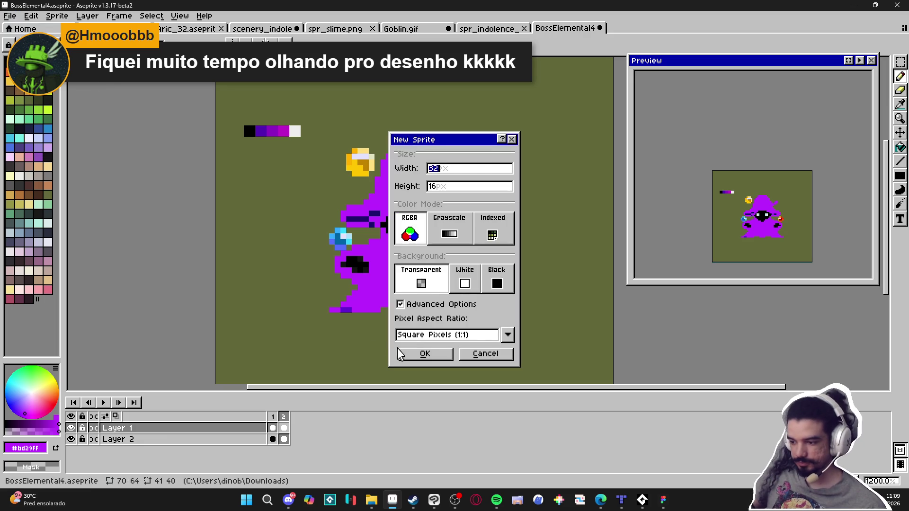
Create the blank 32×16 Sprite-0004, then show frame 1 of BossElemental4 with the shaded wizard
left_click(423, 356)
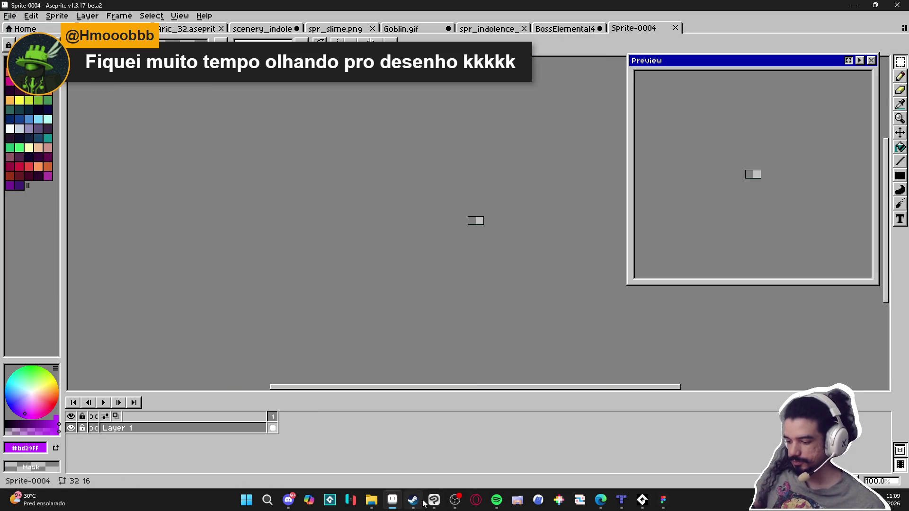
left_click(566, 28)
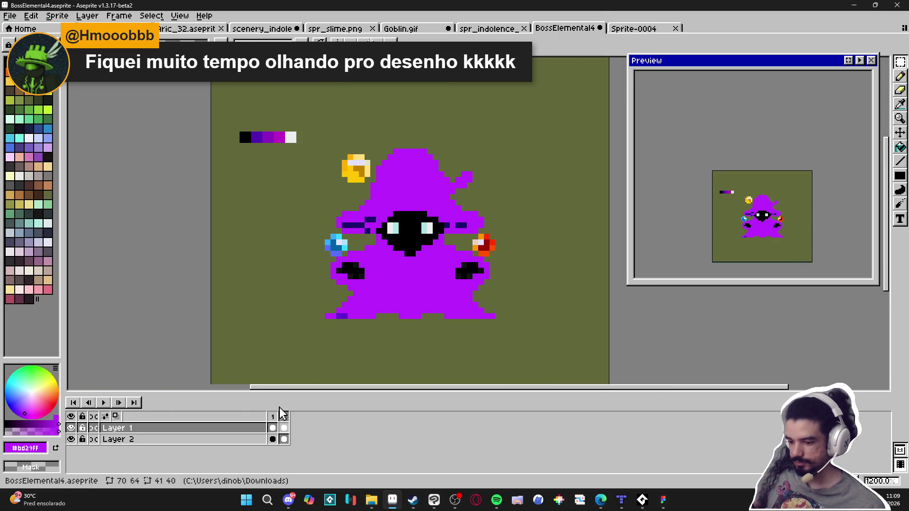
left_click(273, 429)
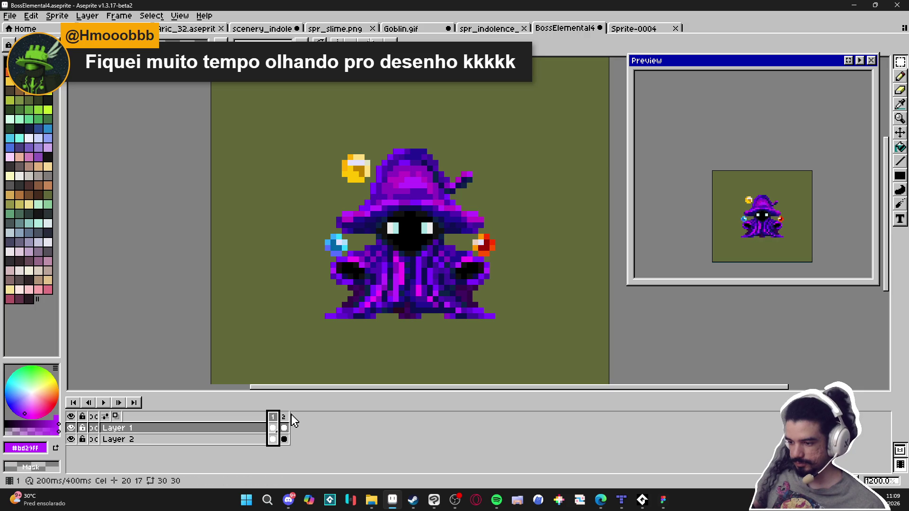